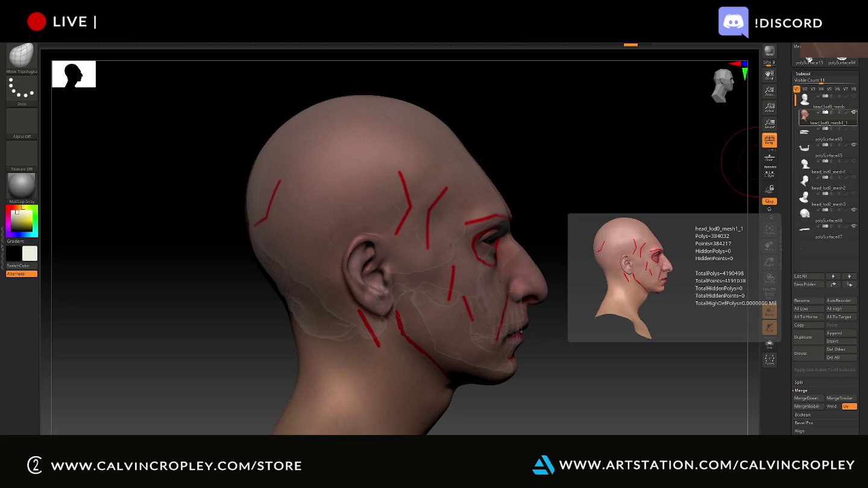
# Step: Level the view to a side profile and Alt+click the skull to make it the active subtool
pyautogui.moveTo(552, 188)
pyautogui.mouseDown()
pyautogui.moveTo(552, 165)
pyautogui.moveTo(571, 178)
pyautogui.moveTo(550, 156)
pyautogui.mouseUp()
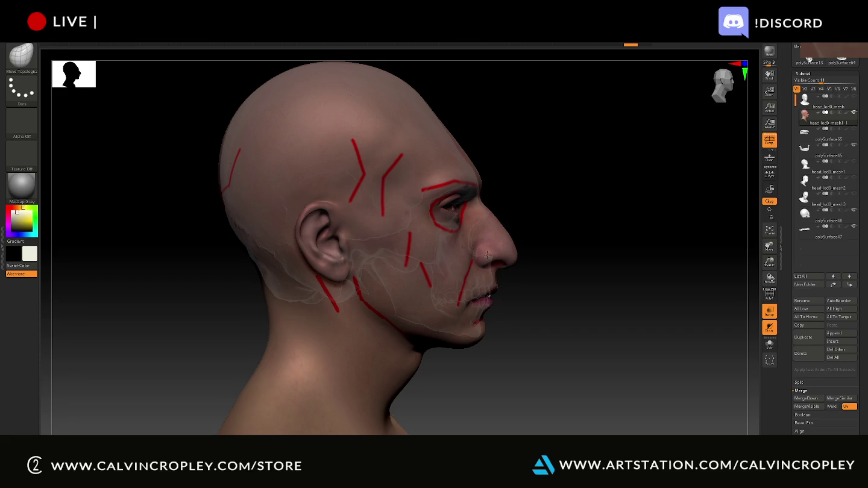
pyautogui.press('ctrl')
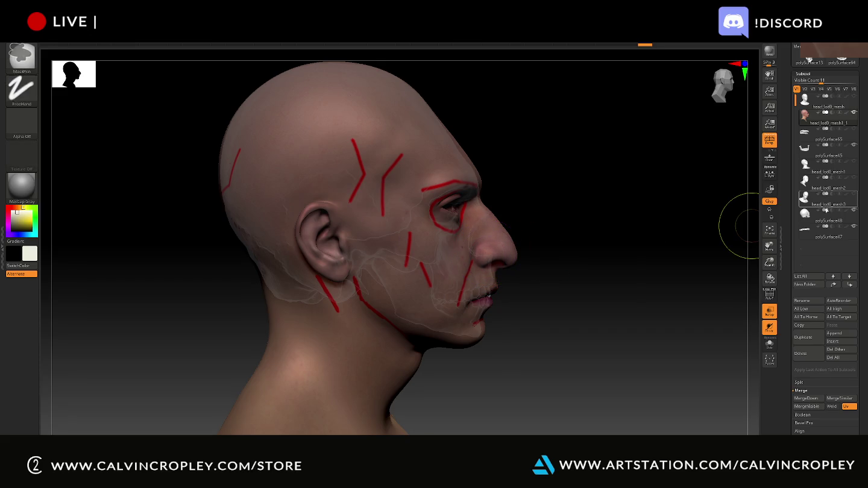
pyautogui.click(812, 218)
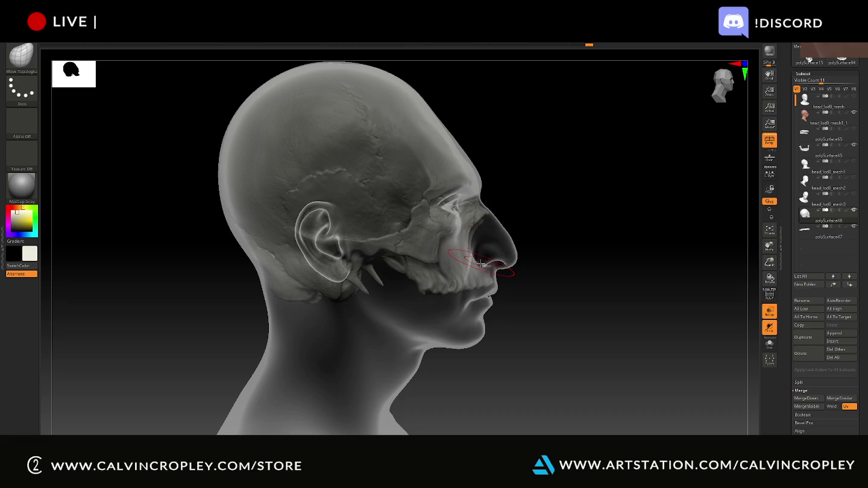
# Step: Select head_lod0_mesh1_1, move the jaw subtool in the list, and Solo the skull
pyautogui.moveTo(603, 237); pyautogui.dragTo(541, 247)
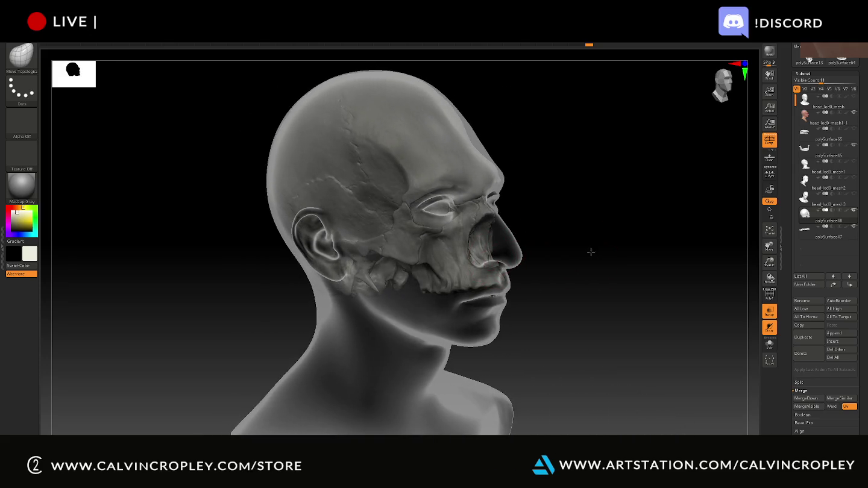
pyautogui.moveTo(589, 250); pyautogui.dragTo(491, 262)
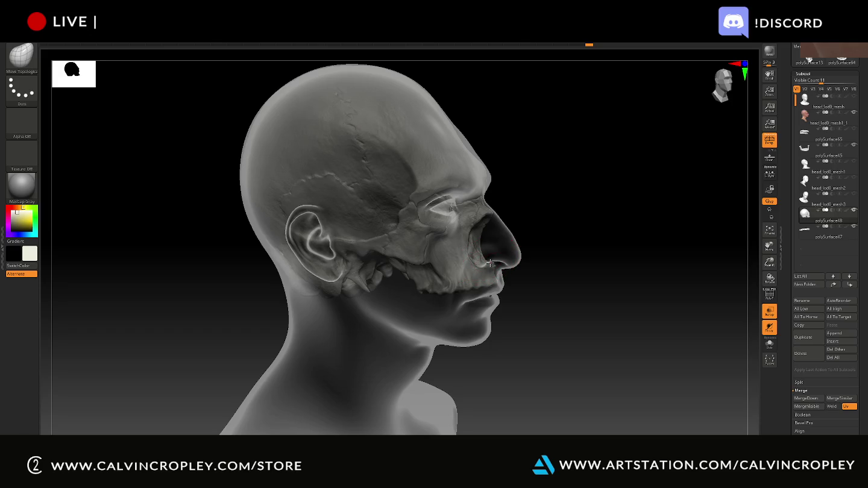
pyautogui.moveTo(552, 217); pyautogui.dragTo(556, 233)
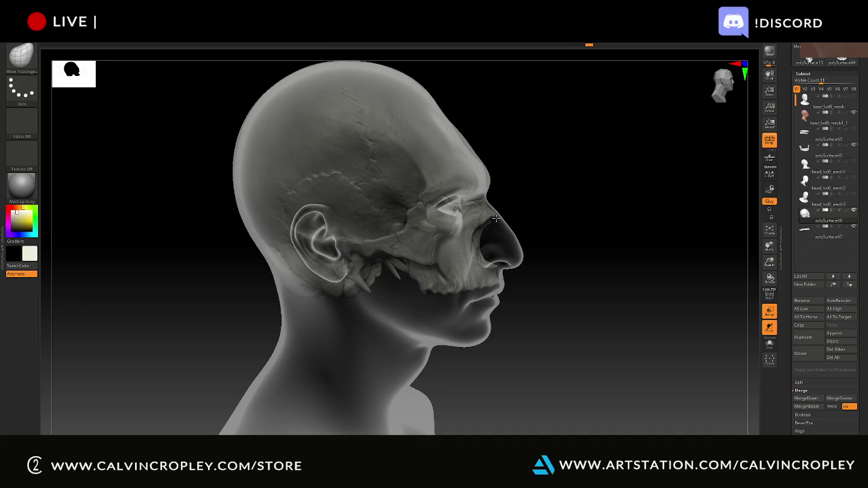
pyautogui.moveTo(585, 202); pyautogui.dragTo(559, 203)
pyautogui.moveTo(632, 246)
pyautogui.keyDown('alt'); pyautogui.mouseDown()
pyautogui.moveTo(601, 252)
pyautogui.moveTo(643, 254)
pyautogui.mouseUp(); pyautogui.keyUp('alt')
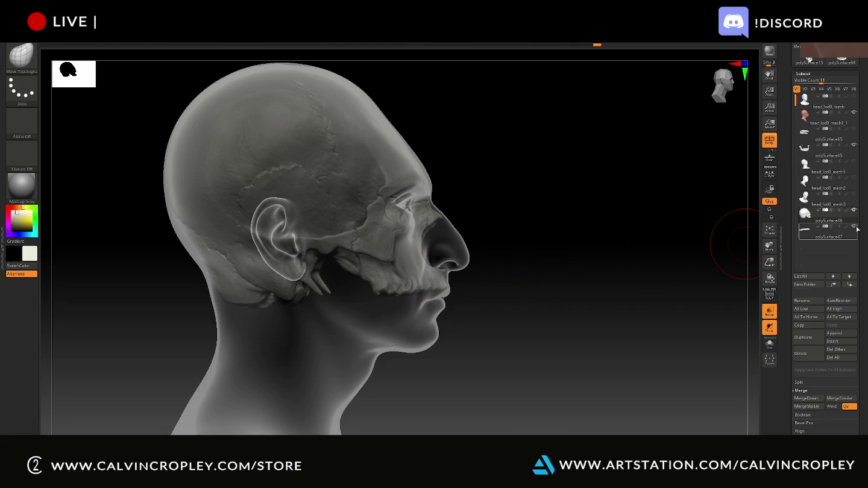
pyautogui.moveTo(827, 118)
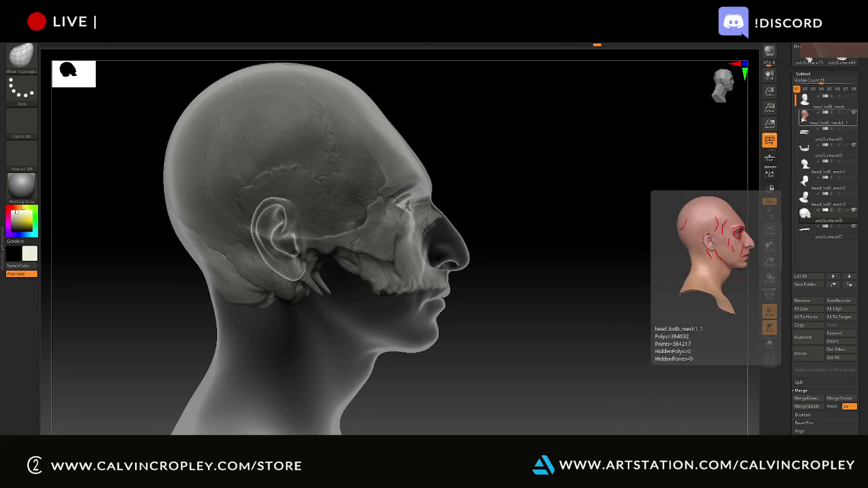
pyautogui.click(828, 120)
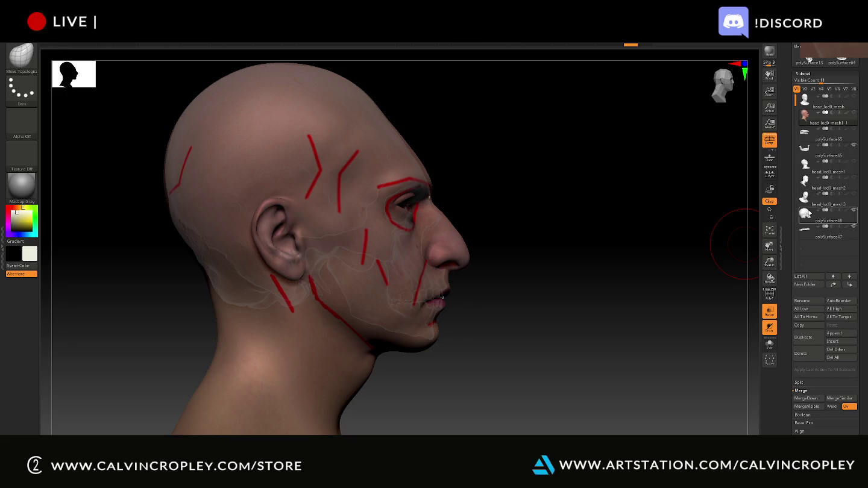
pyautogui.moveTo(812, 155); pyautogui.dragTo(836, 245)
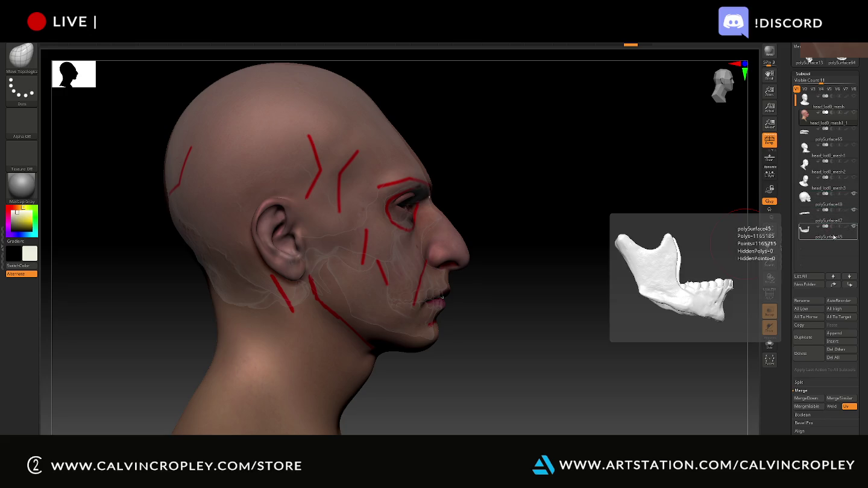
pyautogui.click(811, 205)
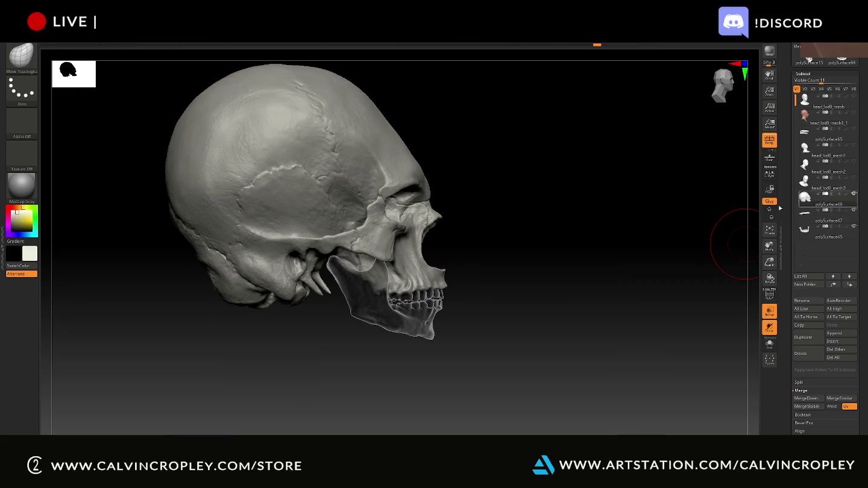
# Step: Turn off Transp so the skull looks solid and snip a front-facing screenshot
pyautogui.moveTo(639, 206)
pyautogui.mouseDown()
pyautogui.moveTo(616, 206)
pyautogui.moveTo(637, 196)
pyautogui.moveTo(607, 203)
pyautogui.mouseUp()
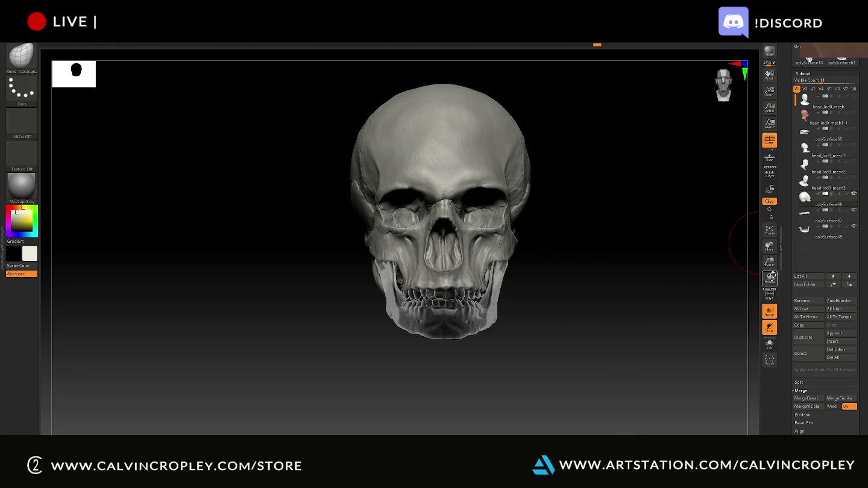
pyautogui.click(769, 311)
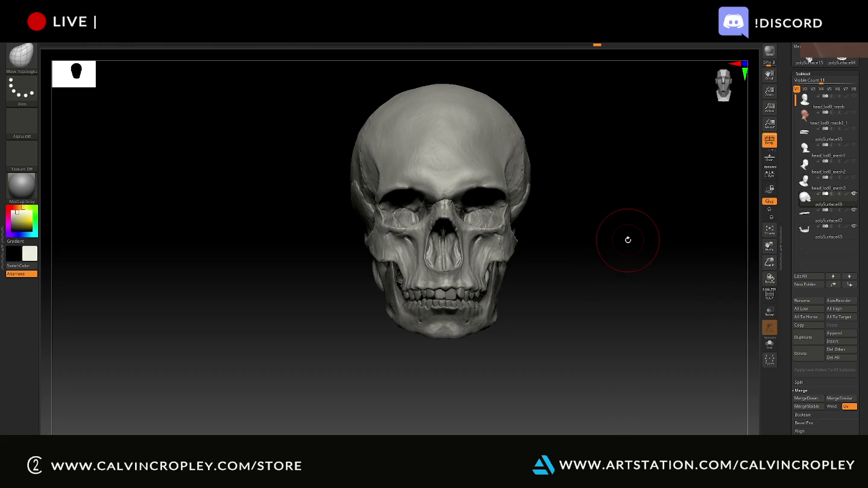
pyautogui.press('shift')
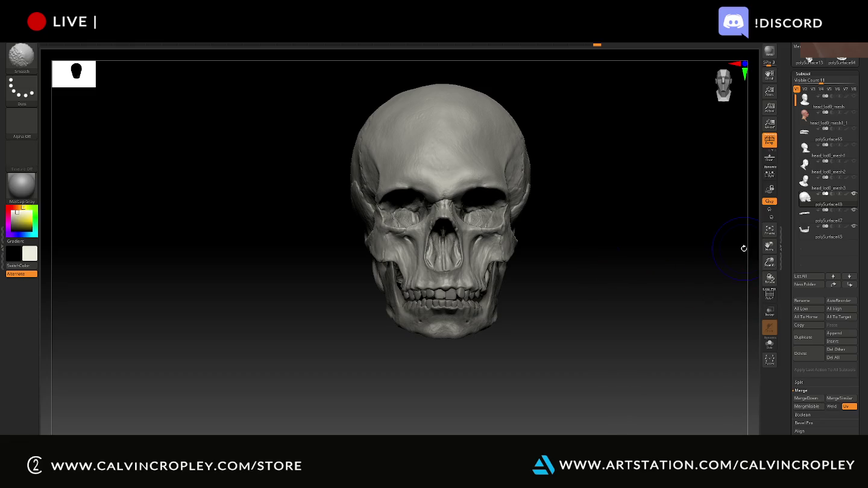
pyautogui.press('super+shift+s')
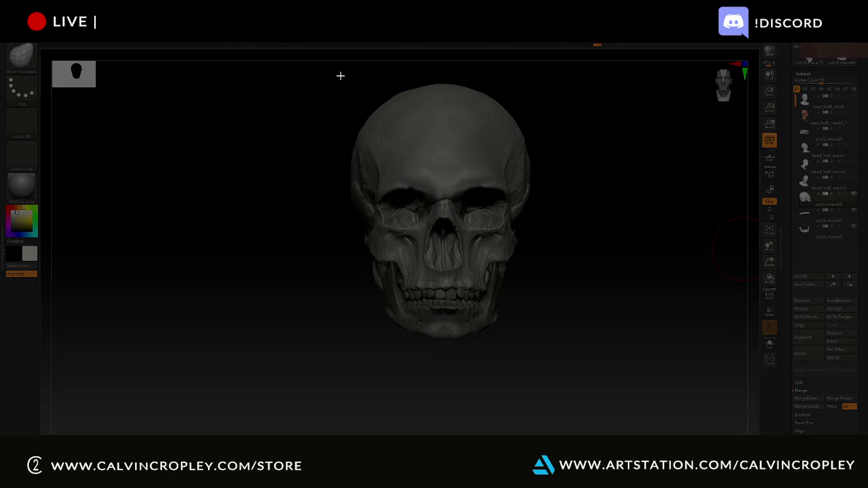
pyautogui.moveTo(340, 76); pyautogui.dragTo(548, 356)
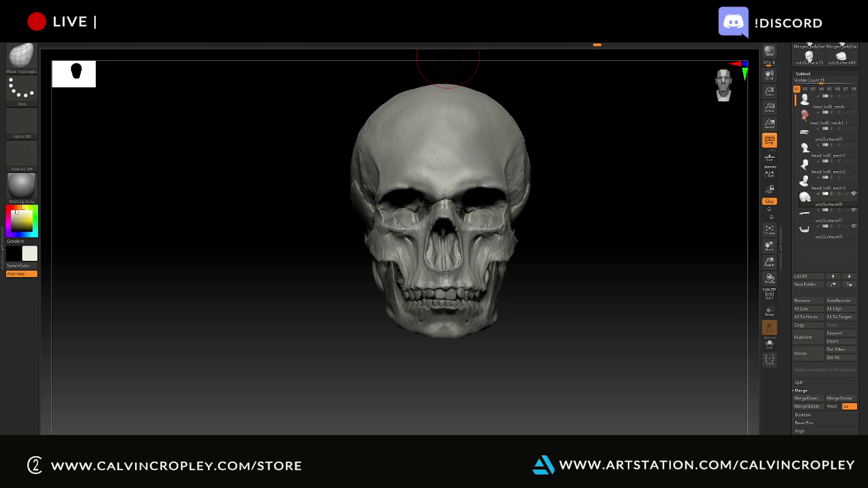
# Step: Reframe the skull and snip screenshots of it, including a three-quarter view
pyautogui.moveTo(630, 172)
pyautogui.keyDown('alt'); pyautogui.mouseDown()
pyautogui.moveTo(571, 212)
pyautogui.moveTo(562, 213)
pyautogui.moveTo(587, 199)
pyautogui.moveTo(526, 206)
pyautogui.mouseUp(); pyautogui.keyUp('alt')
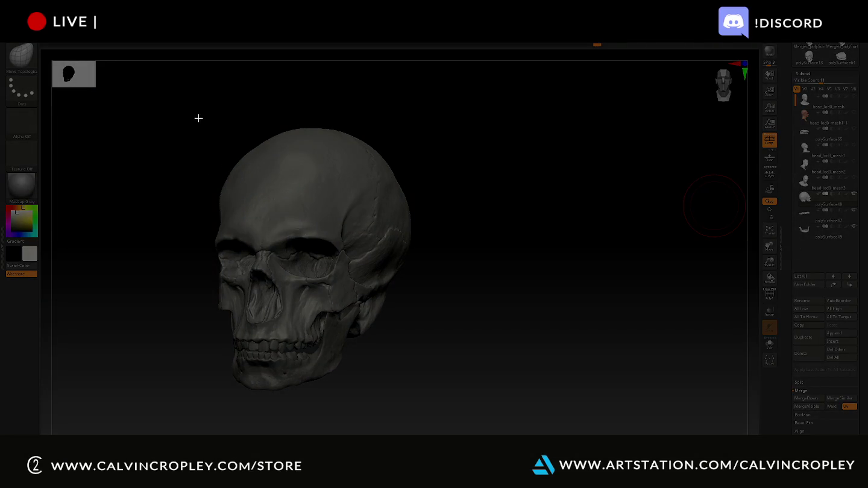
pyautogui.keyDown('ctrl'); pyautogui.keyDown('shift'); pyautogui.moveTo(191, 104); pyautogui.dragTo(422, 399); pyautogui.keyUp('shift'); pyautogui.keyUp('ctrl')
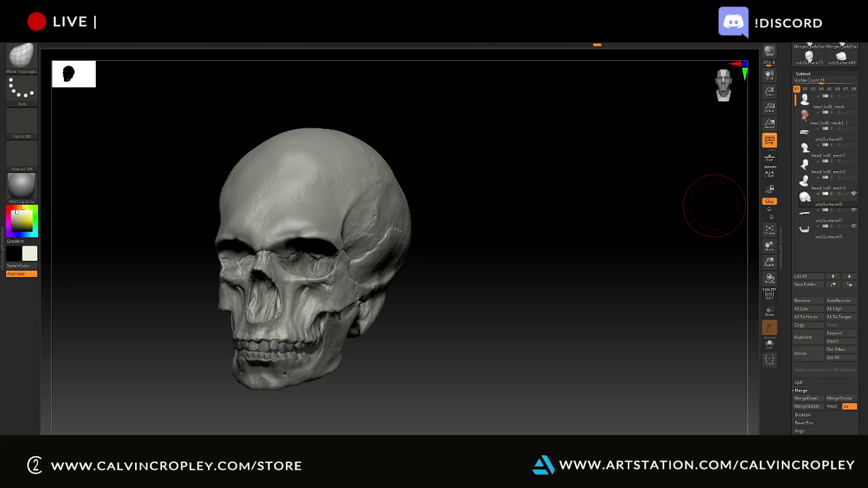
pyautogui.moveTo(535, 215)
pyautogui.mouseDown()
pyautogui.moveTo(583, 214)
pyautogui.moveTo(409, 161)
pyautogui.moveTo(611, 154)
pyautogui.moveTo(581, 149)
pyautogui.moveTo(622, 145)
pyautogui.mouseUp()
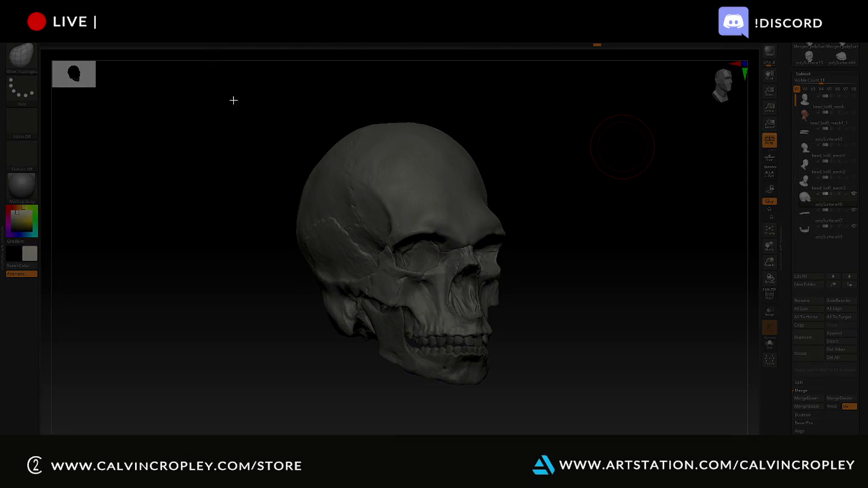
pyautogui.moveTo(298, 101)
pyautogui.mouseDown()
pyautogui.moveTo(535, 380)
pyautogui.moveTo(513, 396)
pyautogui.mouseUp()
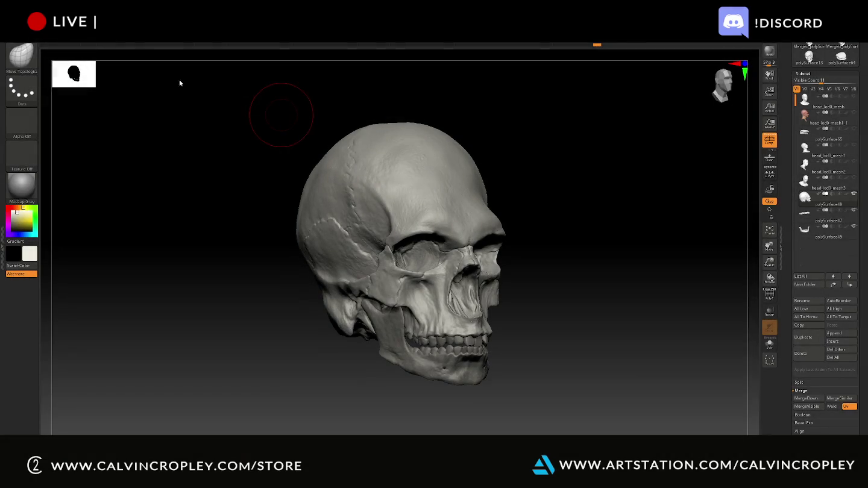
# Step: Retake one more skull snip, then reselect the textured head subtool
pyautogui.press('super+shift+s')
pyautogui.press('Escape')
pyautogui.press('super+shift+s')
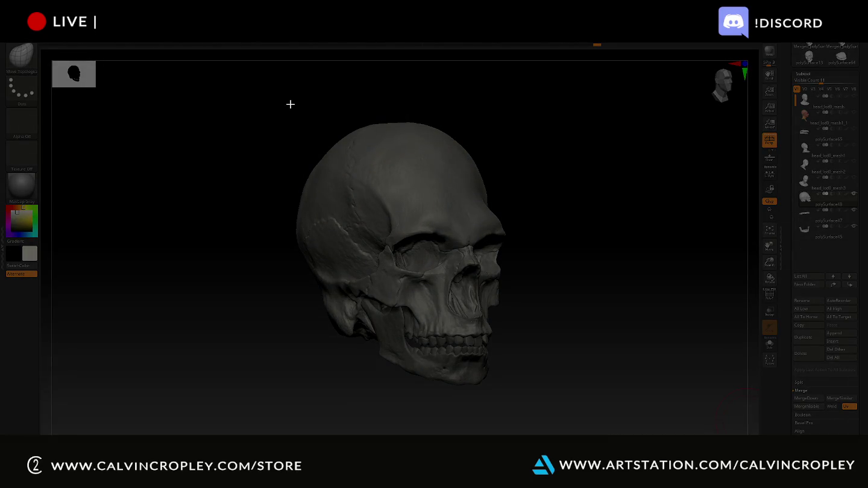
pyautogui.moveTo(286, 100); pyautogui.dragTo(527, 403)
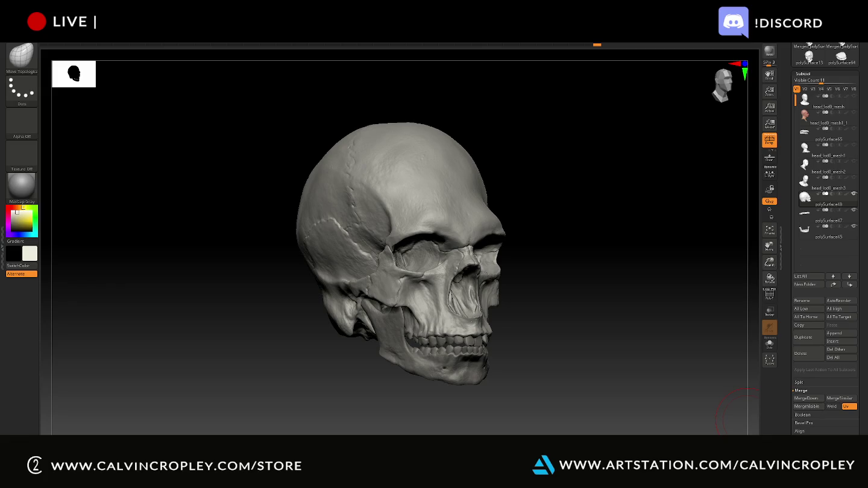
pyautogui.click(819, 117)
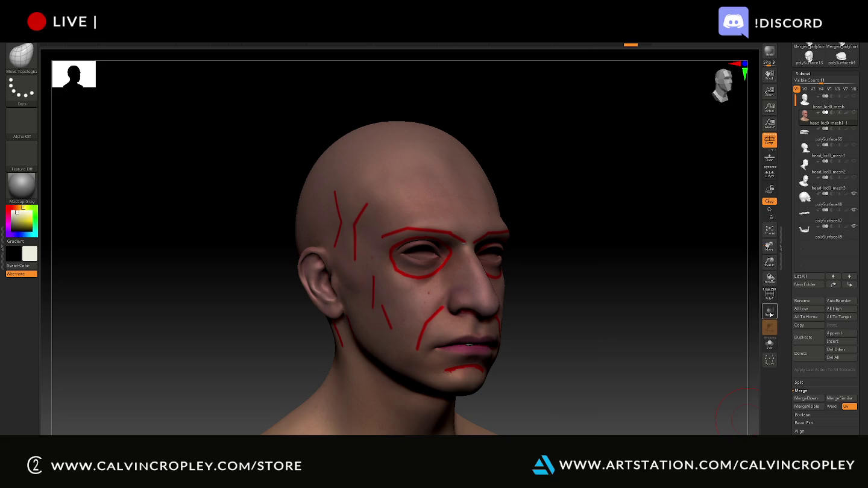
# Step: Enable Transp on the head and snip it in three-quarter and side profile
pyautogui.click(770, 313)
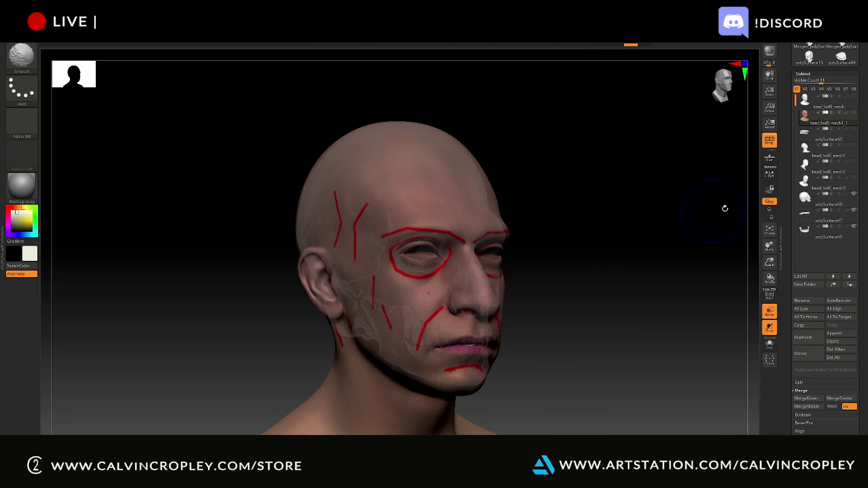
pyautogui.press('super+shift+s')
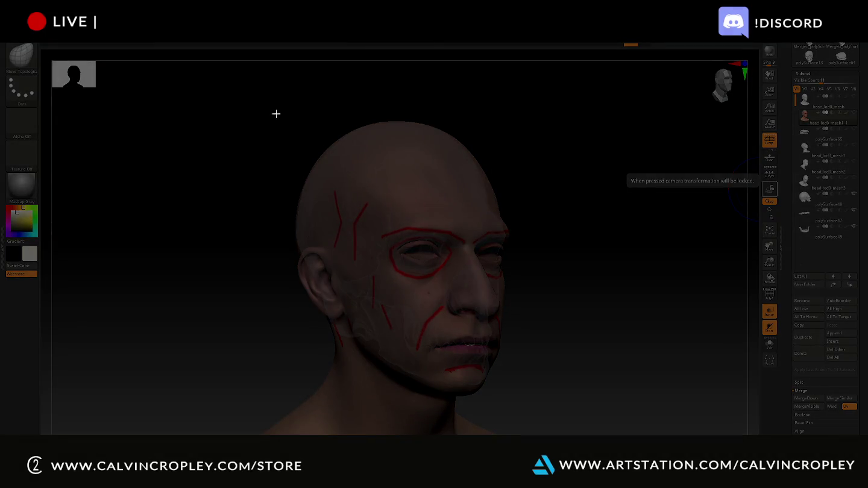
pyautogui.moveTo(270, 110); pyautogui.dragTo(533, 413)
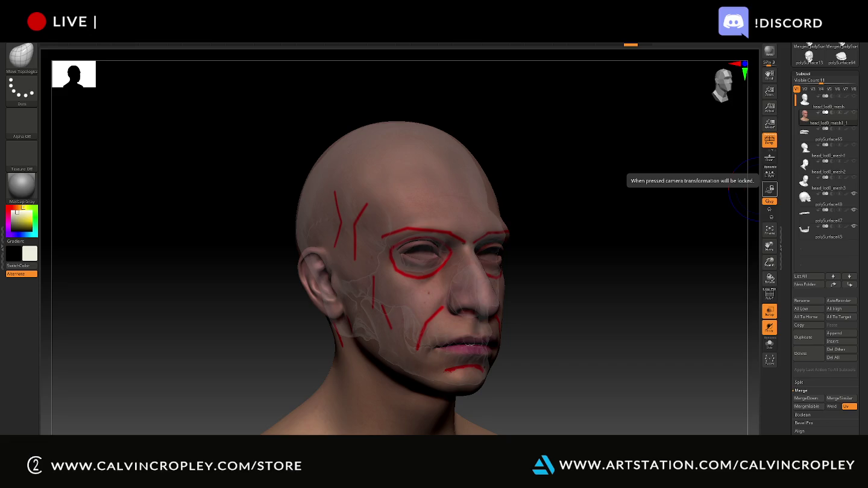
pyautogui.moveTo(581, 65)
pyautogui.mouseDown()
pyautogui.moveTo(577, 85)
pyautogui.moveTo(587, 95)
pyautogui.mouseUp()
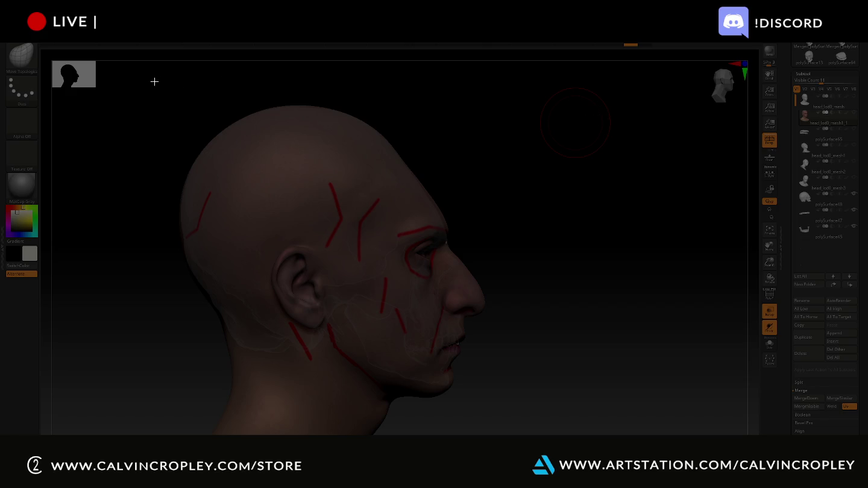
pyautogui.moveTo(154, 82); pyautogui.dragTo(498, 424)
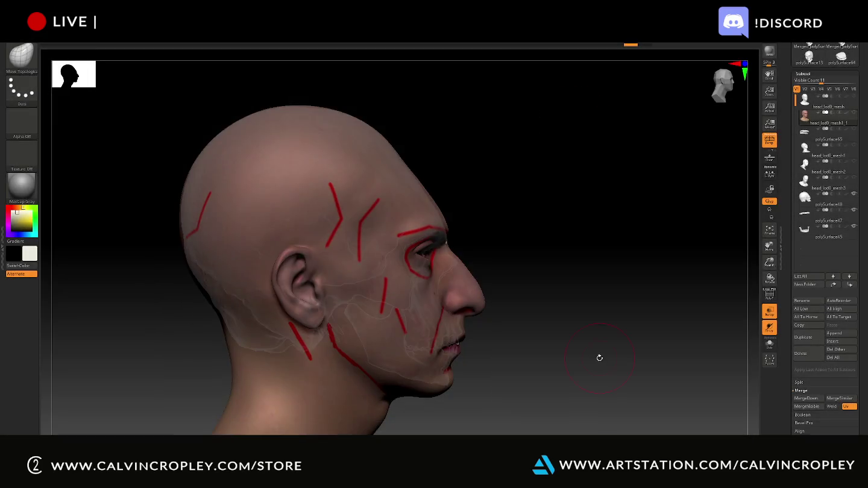
# Step: Reframe the head in a closer three-quarter view and reselect the skull subtool
pyautogui.moveTo(599, 359); pyautogui.dragTo(562, 344)
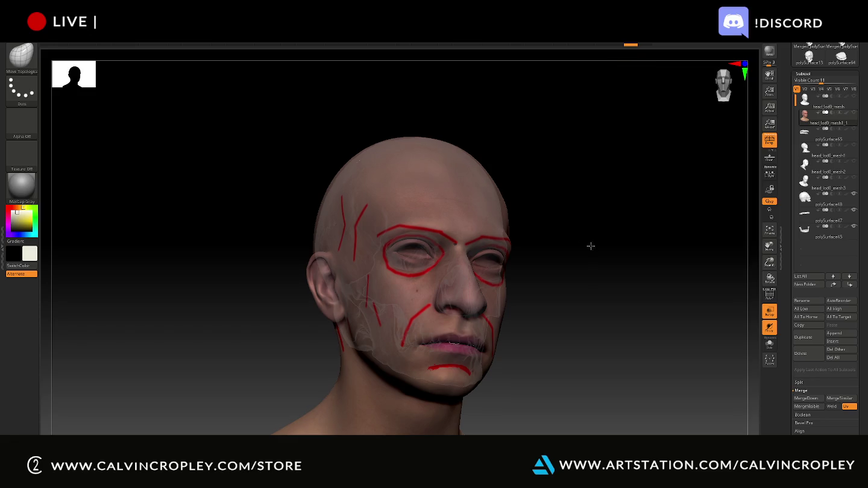
pyautogui.moveTo(591, 246); pyautogui.dragTo(575, 255)
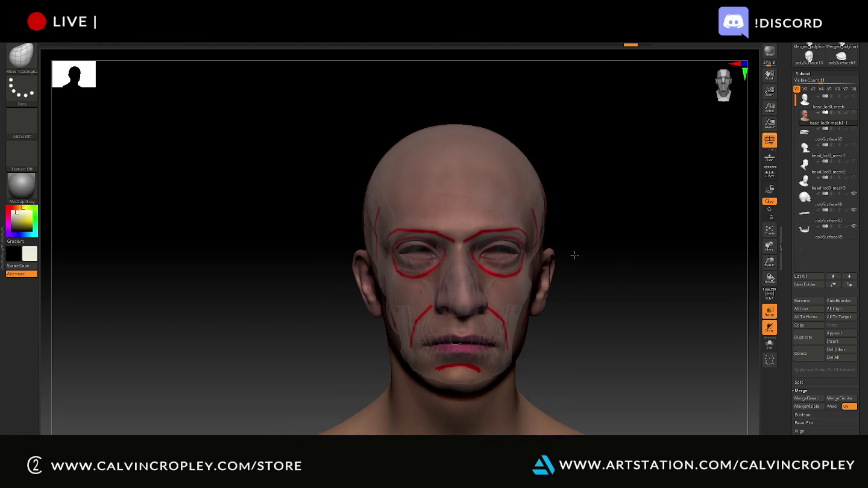
pyautogui.moveTo(641, 248)
pyautogui.mouseDown()
pyautogui.moveTo(634, 254)
pyautogui.moveTo(692, 230)
pyautogui.moveTo(653, 238)
pyautogui.moveTo(676, 188)
pyautogui.mouseUp()
pyautogui.scroll(-3, 657, 234)
pyautogui.moveTo(659, 147)
pyautogui.keyDown('alt'); pyautogui.mouseDown()
pyautogui.moveTo(664, 301)
pyautogui.moveTo(674, 269)
pyautogui.mouseUp(); pyautogui.keyUp('alt')
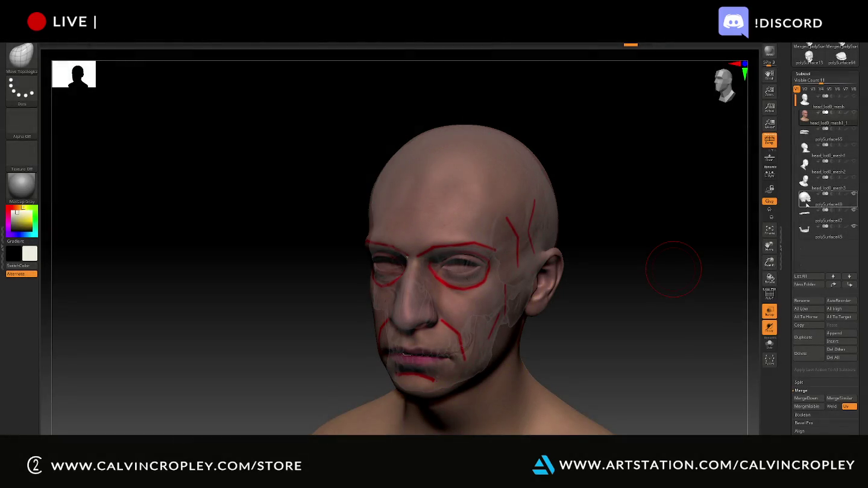
pyautogui.keyDown('alt'); pyautogui.click(420, 264); pyautogui.keyUp('alt')
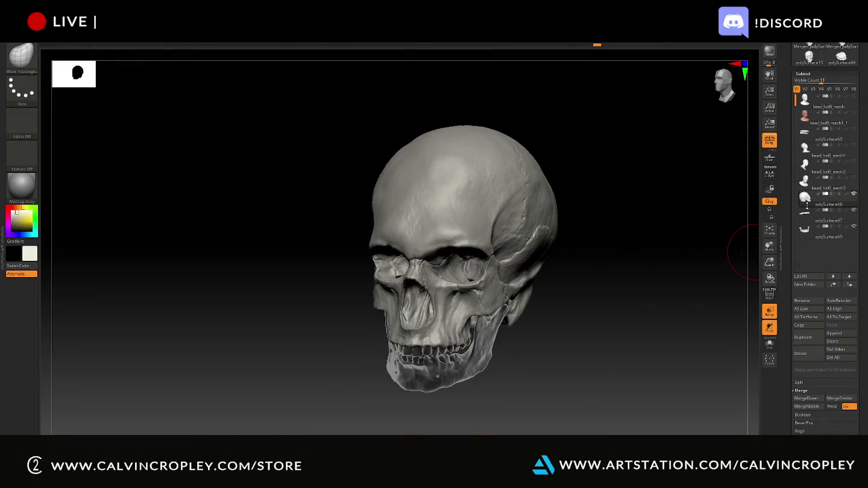
# Step: Select the textured head, then the teeth subtool, and exit the Transpose gizmo with Q
pyautogui.click(826, 120)
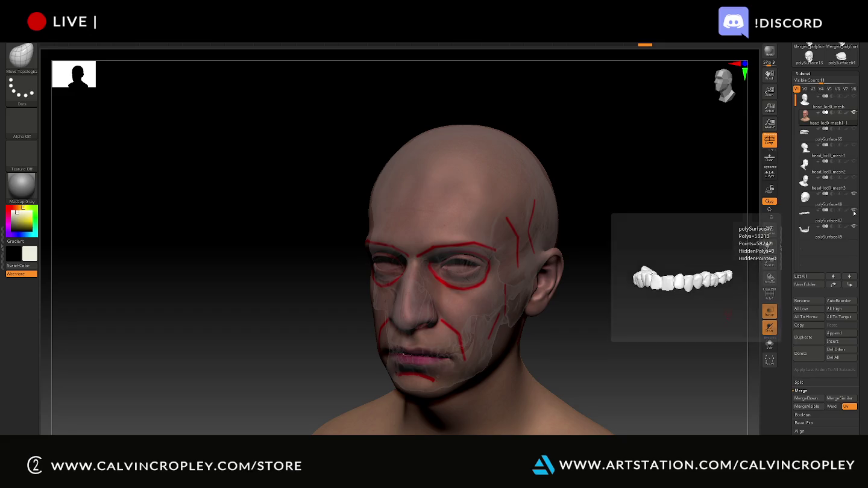
pyautogui.click(802, 225)
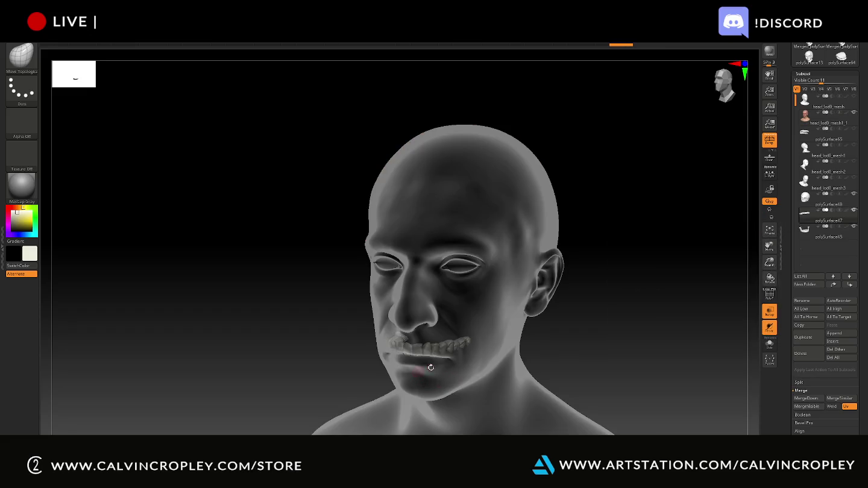
pyautogui.moveTo(596, 336)
pyautogui.mouseDown()
pyautogui.moveTo(598, 316)
pyautogui.moveTo(590, 326)
pyautogui.mouseUp()
pyautogui.press('w')
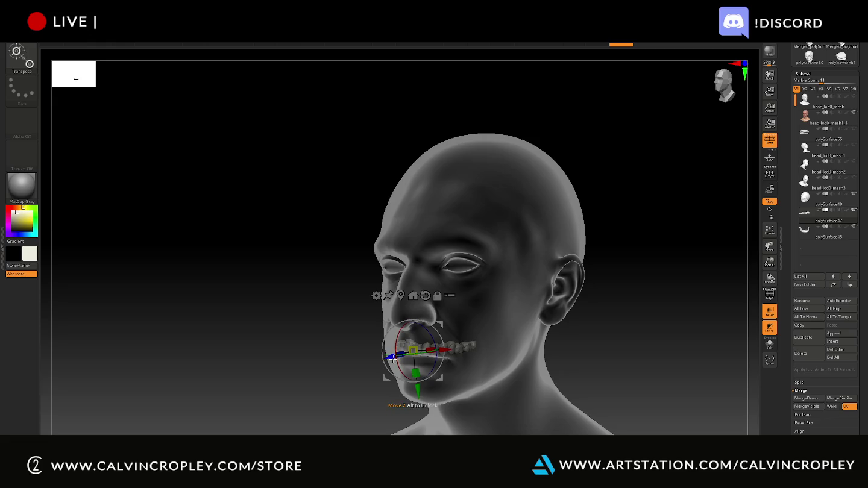
pyautogui.moveTo(597, 358)
pyautogui.mouseDown()
pyautogui.moveTo(682, 345)
pyautogui.moveTo(631, 362)
pyautogui.mouseUp()
pyautogui.press('q')
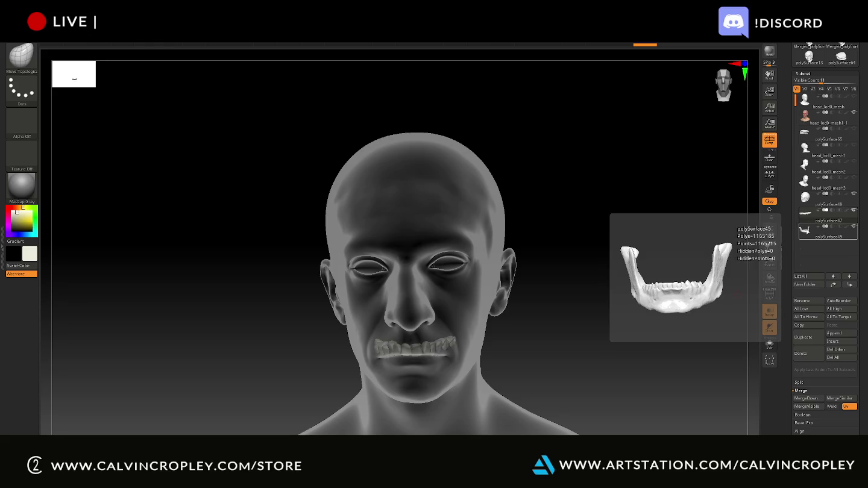
# Step: Drag skull polySurface48 below the jaw and teeth subtools, then select teeth polySurface47
pyautogui.click(804, 230)
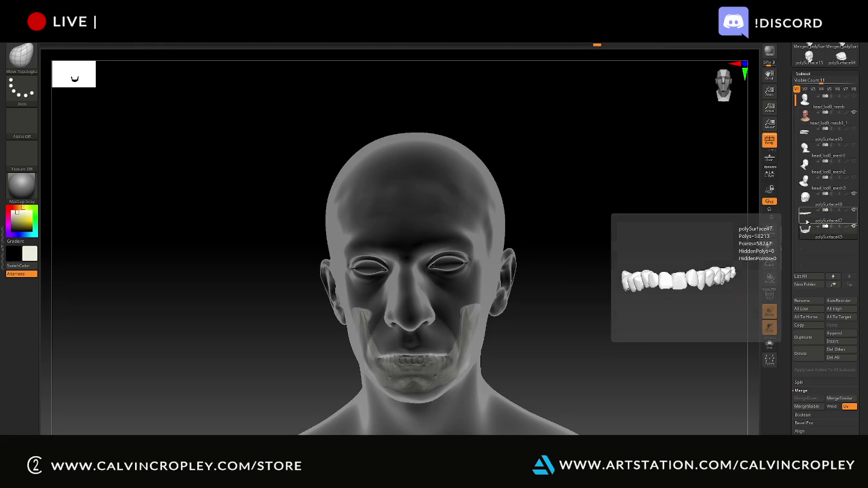
pyautogui.click(807, 222)
pyautogui.click(804, 230)
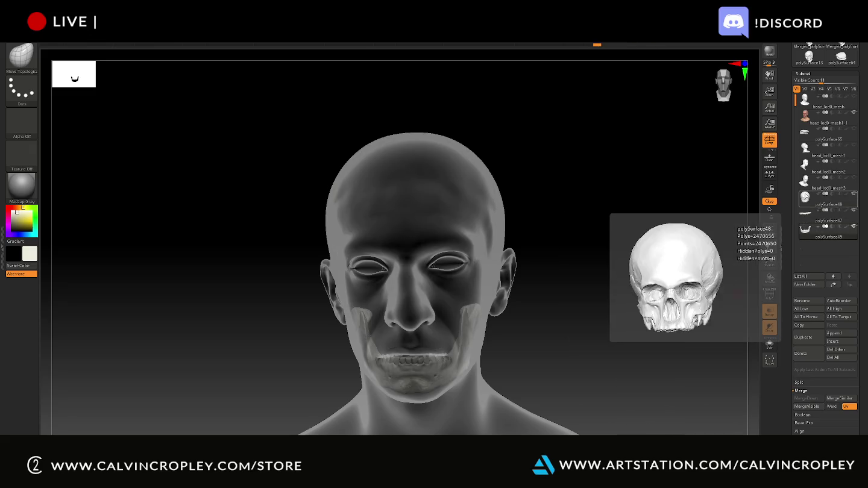
pyautogui.click(814, 245)
pyautogui.moveTo(814, 246); pyautogui.dragTo(811, 241)
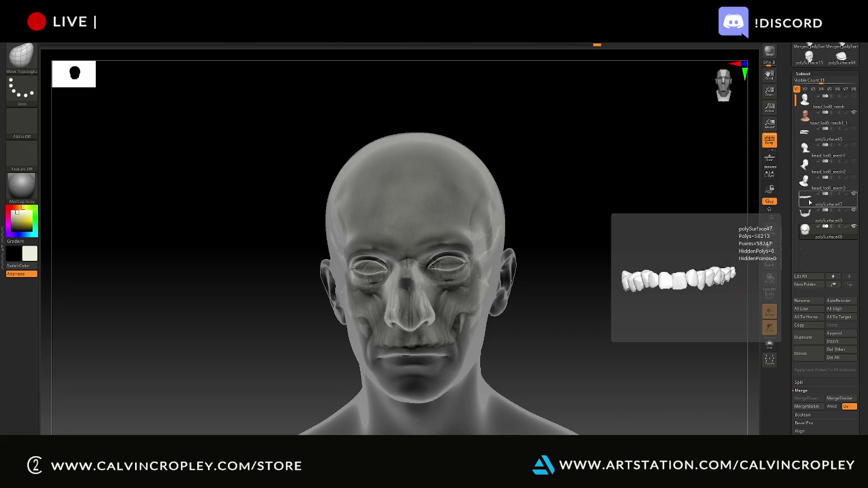
pyautogui.click(810, 201)
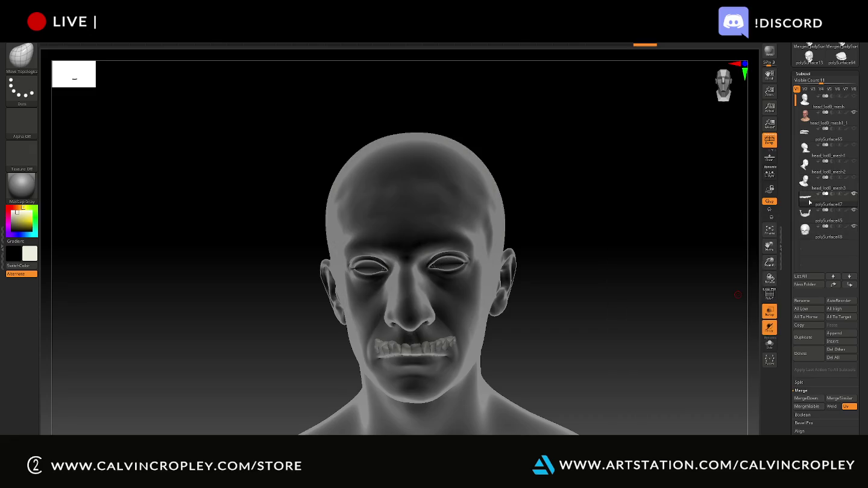
# Step: Hide the head mesh to inspect skull and teeth, then show it and zoom on the lower face
pyautogui.click(855, 113)
pyautogui.moveTo(639, 279)
pyautogui.mouseDown()
pyautogui.moveTo(651, 265)
pyautogui.moveTo(644, 274)
pyautogui.moveTo(665, 267)
pyautogui.moveTo(664, 250)
pyautogui.moveTo(634, 246)
pyautogui.moveTo(617, 266)
pyautogui.mouseUp()
pyautogui.click(853, 112)
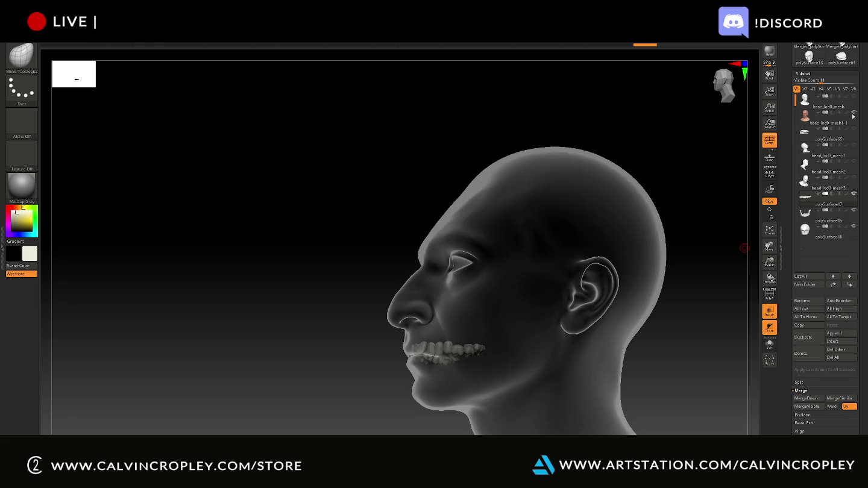
pyautogui.moveTo(326, 353)
pyautogui.keyDown('alt'); pyautogui.mouseDown()
pyautogui.moveTo(310, 351)
pyautogui.moveTo(287, 209)
pyautogui.moveTo(317, 386)
pyautogui.moveTo(398, 381)
pyautogui.moveTo(359, 397)
pyautogui.moveTo(397, 392)
pyautogui.moveTo(490, 210)
pyautogui.moveTo(530, 310)
pyautogui.mouseUp(); pyautogui.keyUp('alt')
# Step: Nudge the teeth slightly back along Z, then select the textured head in profile
pyautogui.press('w')
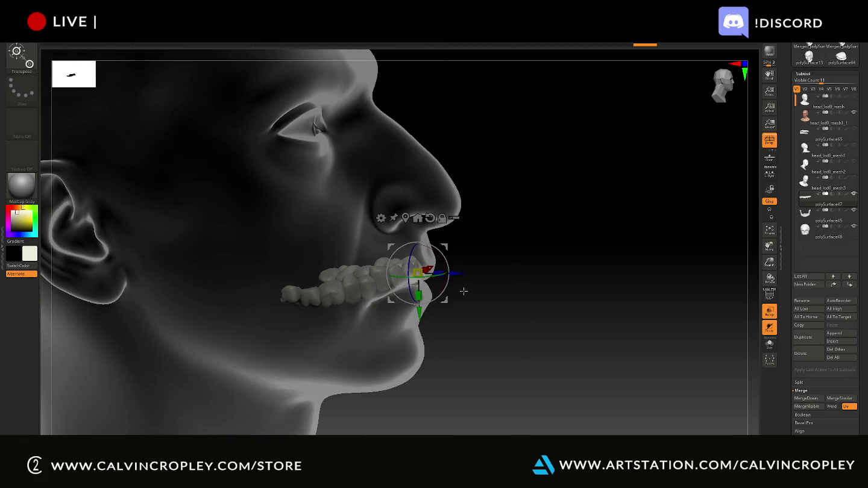
pyautogui.moveTo(458, 274); pyautogui.dragTo(459, 278)
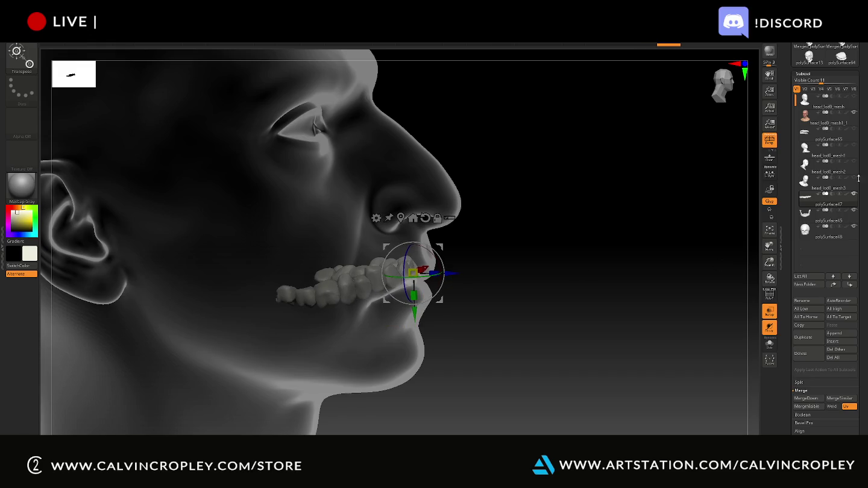
pyautogui.click(826, 121)
pyautogui.moveTo(645, 244); pyautogui.dragTo(640, 243)
pyautogui.moveTo(576, 219)
pyautogui.mouseDown()
pyautogui.moveTo(652, 254)
pyautogui.moveTo(697, 305)
pyautogui.moveTo(661, 325)
pyautogui.moveTo(589, 259)
pyautogui.mouseUp()
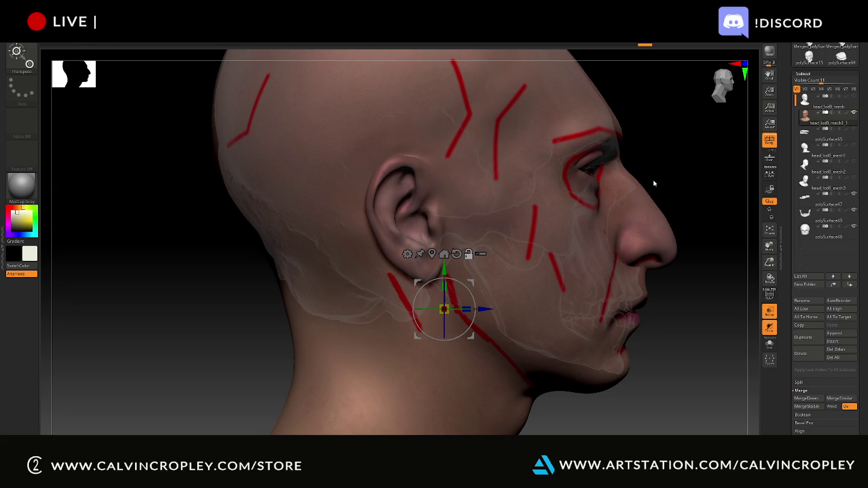
# Step: Exit the gizmo with Q and snip the guide-lined head in side profile
pyautogui.press('q')
pyautogui.moveTo(659, 170); pyautogui.dragTo(658, 193)
pyautogui.moveTo(622, 250); pyautogui.dragTo(603, 197)
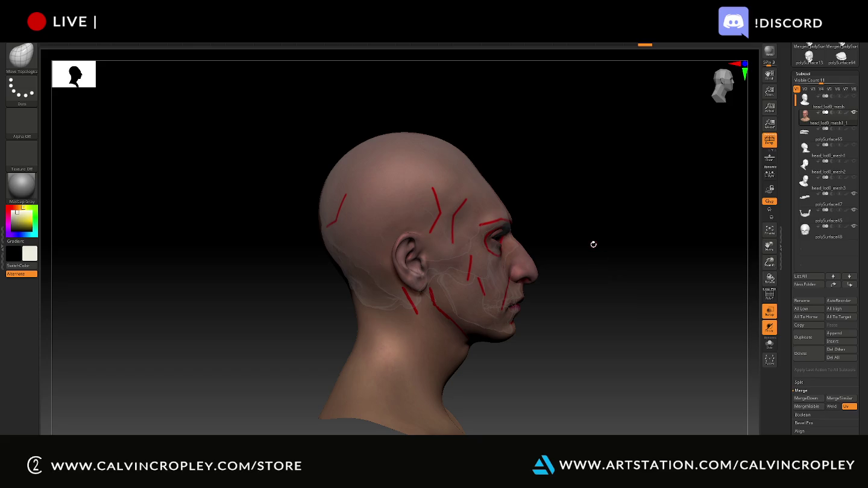
pyautogui.moveTo(601, 241); pyautogui.dragTo(587, 316)
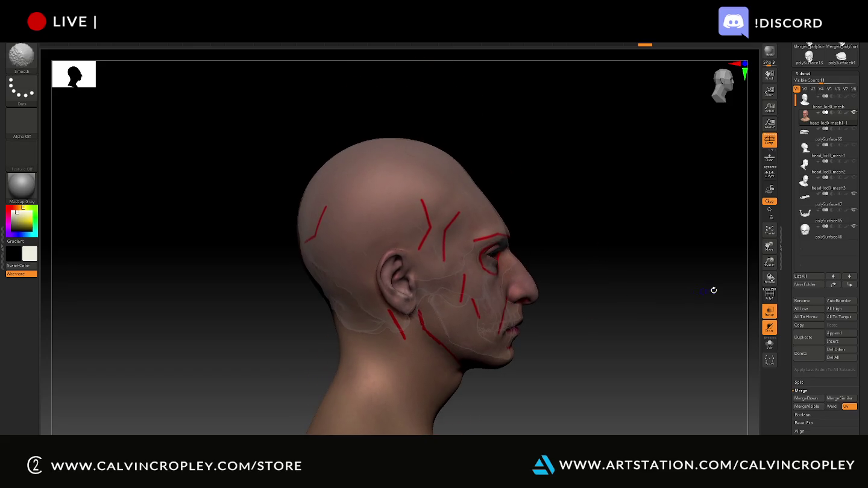
pyautogui.press('super+shift+s')
pyautogui.moveTo(280, 130); pyautogui.dragTo(541, 400)
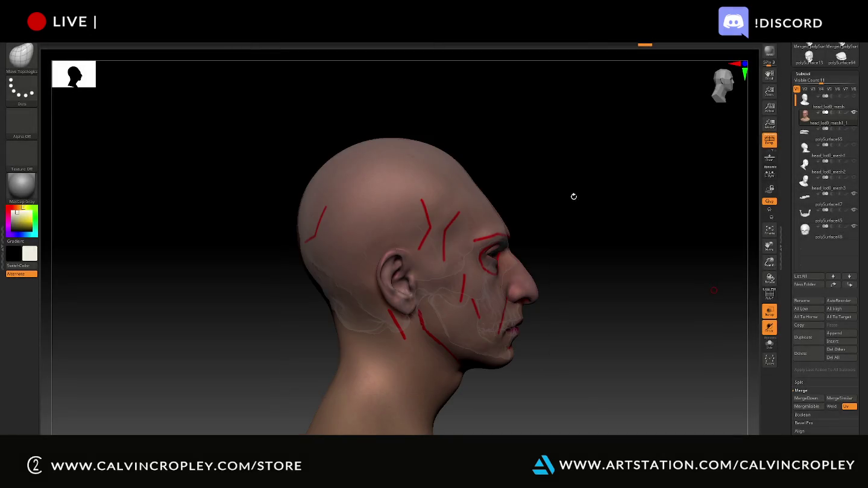
# Step: Snip the head from three-quarter, front and right three-quarter views
pyautogui.moveTo(573, 194); pyautogui.dragTo(554, 196)
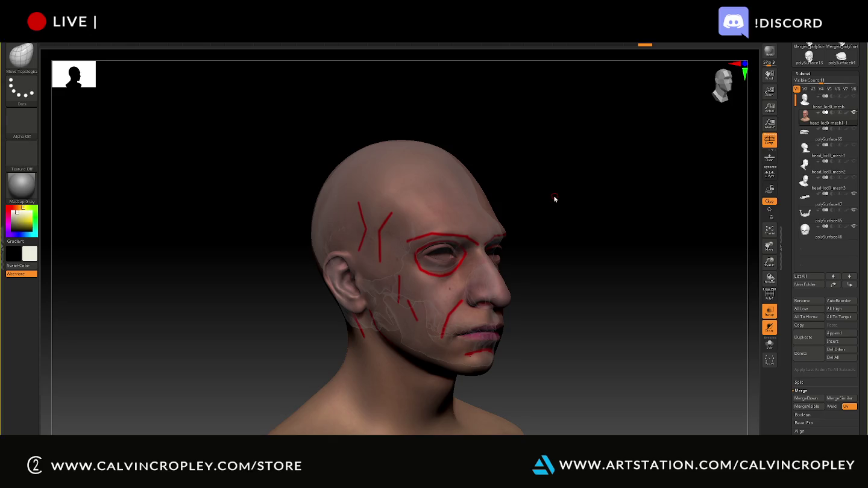
pyautogui.press('super+shift+s')
pyautogui.moveTo(294, 118)
pyautogui.mouseDown()
pyautogui.moveTo(485, 391)
pyautogui.moveTo(539, 411)
pyautogui.mouseUp()
pyautogui.moveTo(607, 151); pyautogui.dragTo(583, 149)
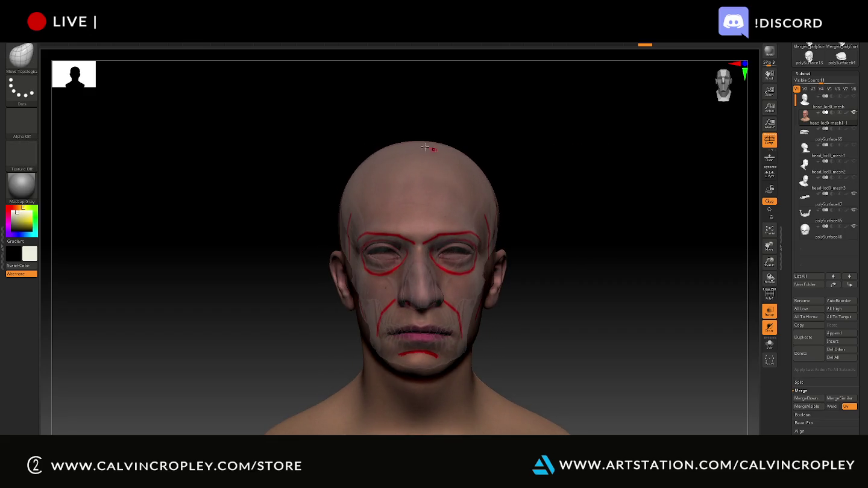
pyautogui.press('super+shift+s')
pyautogui.moveTo(301, 115)
pyautogui.mouseDown()
pyautogui.moveTo(386, 236)
pyautogui.moveTo(540, 401)
pyautogui.mouseUp()
pyautogui.moveTo(577, 225); pyautogui.dragTo(562, 225)
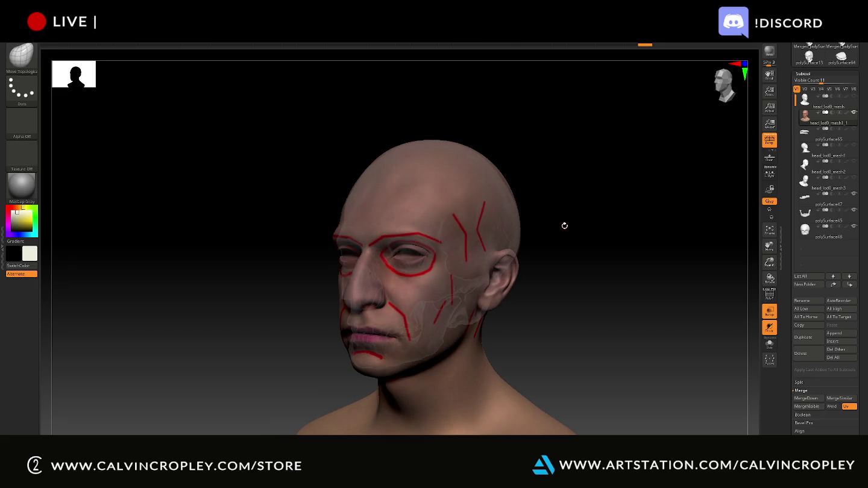
pyautogui.press('super+shift+s')
pyautogui.moveTo(301, 127); pyautogui.dragTo(537, 387)
# Step: Snip a near-front view, then zoom into a close side profile and snip it
pyautogui.moveTo(631, 169)
pyautogui.mouseDown()
pyautogui.moveTo(649, 169)
pyautogui.moveTo(630, 167)
pyautogui.moveTo(634, 178)
pyautogui.moveTo(682, 159)
pyautogui.moveTo(671, 161)
pyautogui.mouseUp()
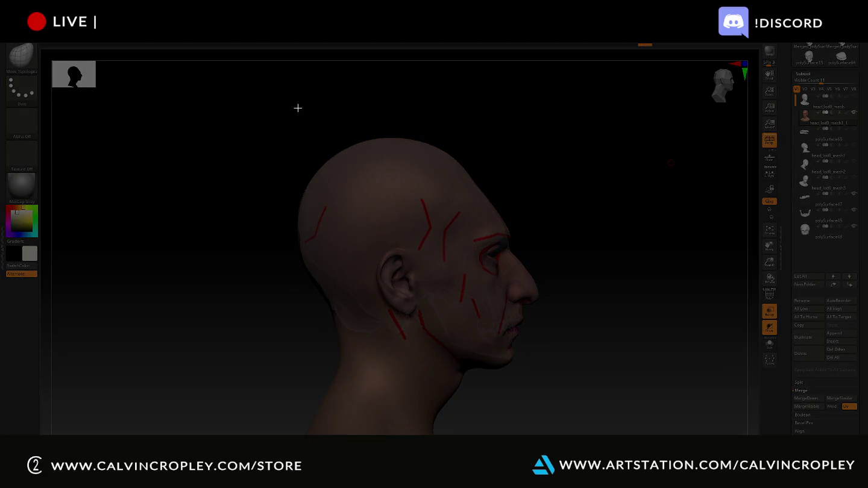
pyautogui.moveTo(290, 114)
pyautogui.mouseDown()
pyautogui.moveTo(509, 325)
pyautogui.moveTo(552, 393)
pyautogui.mouseUp()
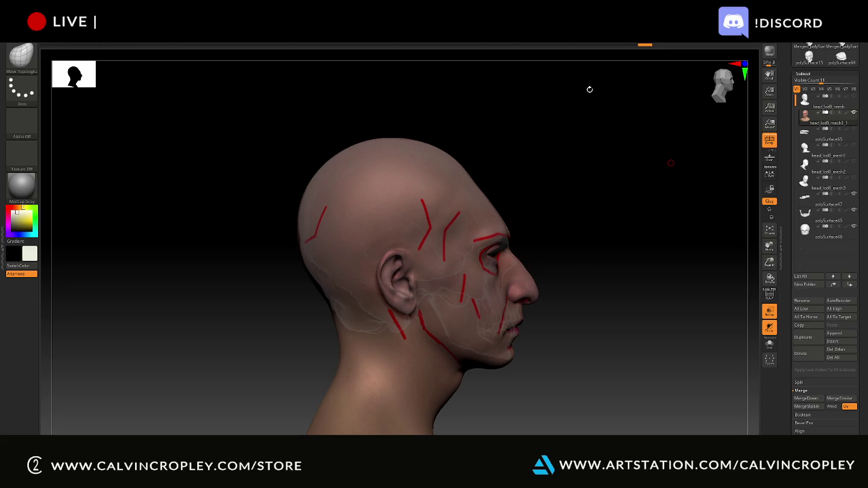
pyautogui.moveTo(563, 224)
pyautogui.keyDown('alt'); pyautogui.mouseDown()
pyautogui.moveTo(624, 135)
pyautogui.moveTo(582, 355)
pyautogui.mouseUp(); pyautogui.keyUp('alt')
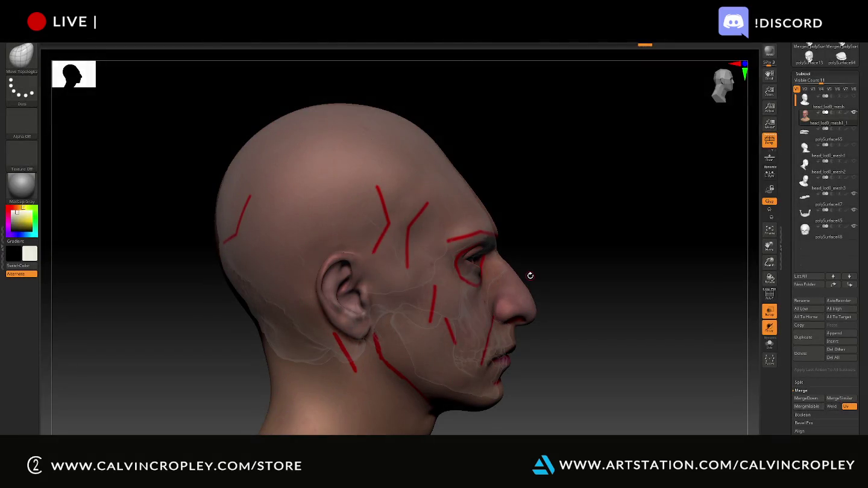
pyautogui.keyDown('alt'); pyautogui.moveTo(528, 275); pyautogui.dragTo(527, 275); pyautogui.keyUp('alt')
pyautogui.keyDown('alt'); pyautogui.moveTo(604, 174); pyautogui.dragTo(611, 262); pyautogui.keyUp('alt')
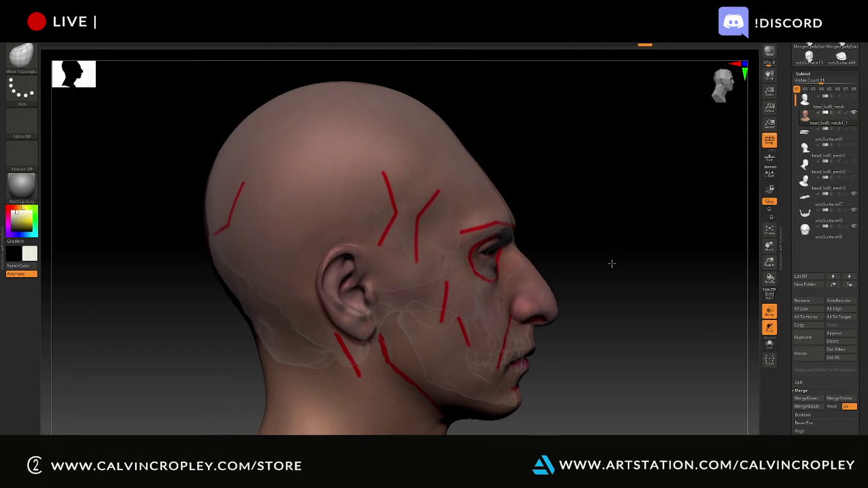
pyautogui.press('b')
pyautogui.moveTo(174, 85); pyautogui.dragTo(570, 435)
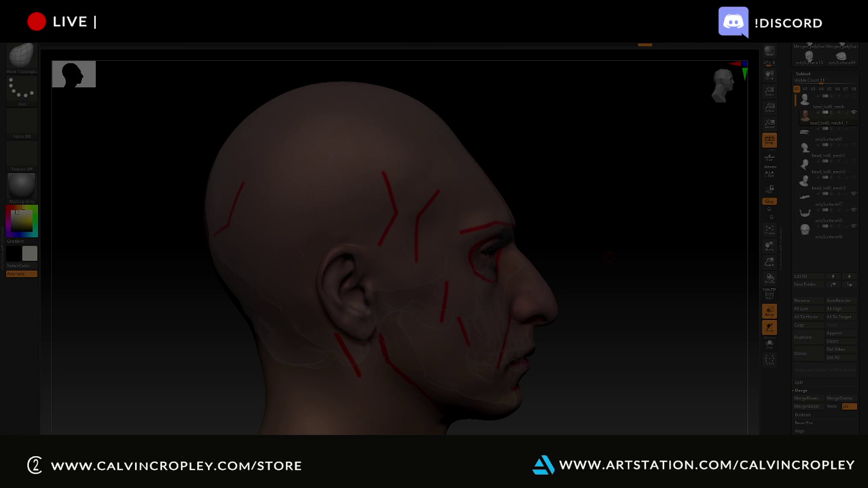
# Step: Bring up the MetaHuman skull anatomy chat, paste the head screenshots, and start dictating
pyautogui.hotkey('alt', 'Tab')
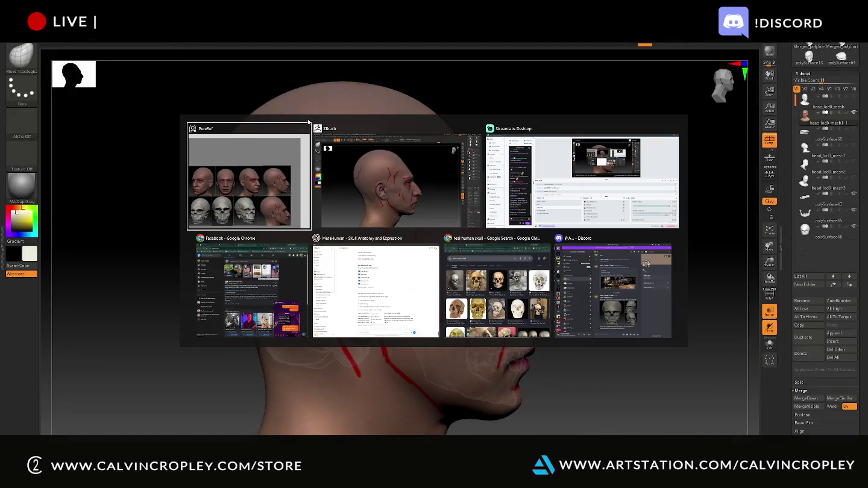
pyautogui.click(387, 293)
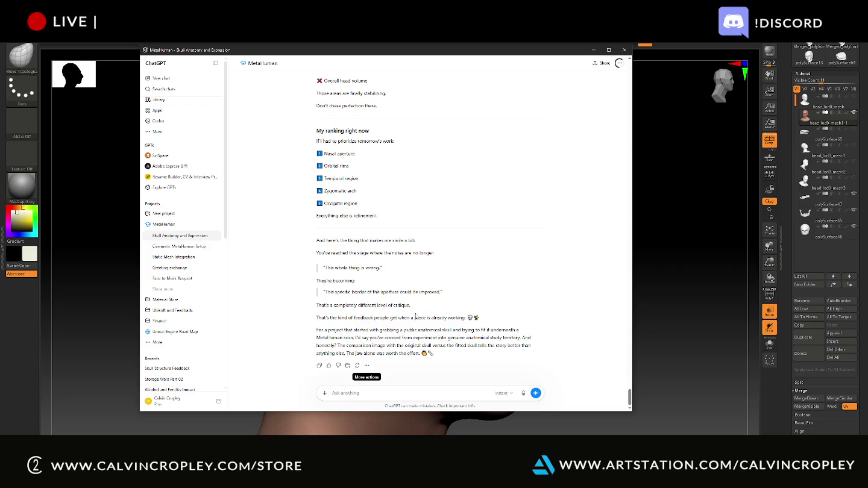
pyautogui.hotkey('ctrl', 'v')
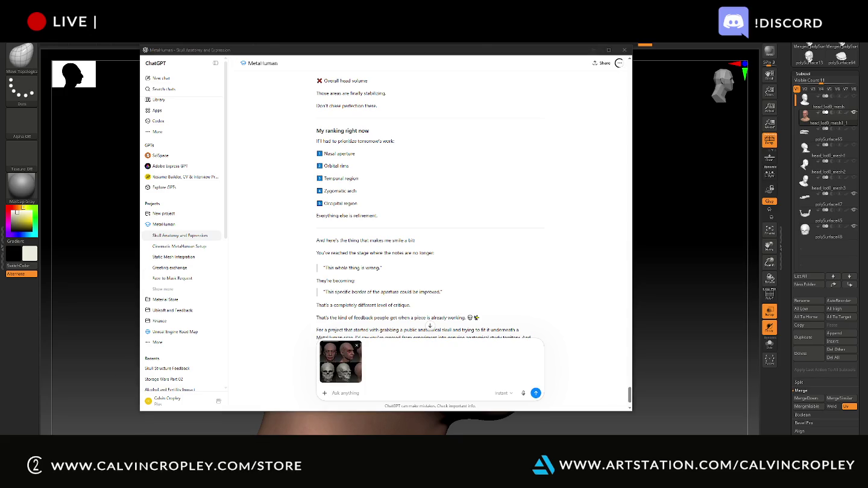
pyautogui.click(523, 394)
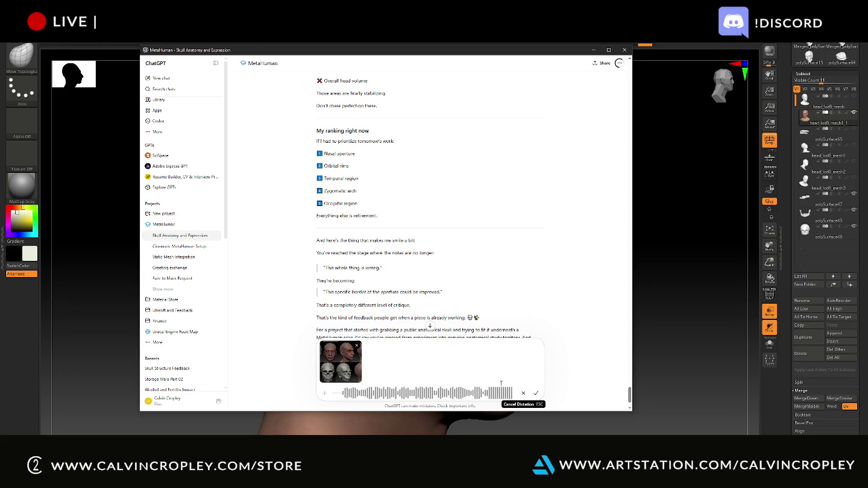
pyautogui.scroll(5, 452, 257)
# Step: Review ChatGPT's previous reply while dictating a note about the nasal cavity skull changes
pyautogui.scroll(5, 442, 259)
pyautogui.scroll(5, 443, 259)
pyautogui.scroll(5, 442, 259)
pyautogui.scroll(-5, 436, 257)
pyautogui.scroll(3, 437, 257)
pyautogui.scroll(3, 431, 253)
pyautogui.scroll(3, 427, 249)
pyautogui.scroll(3, 426, 252)
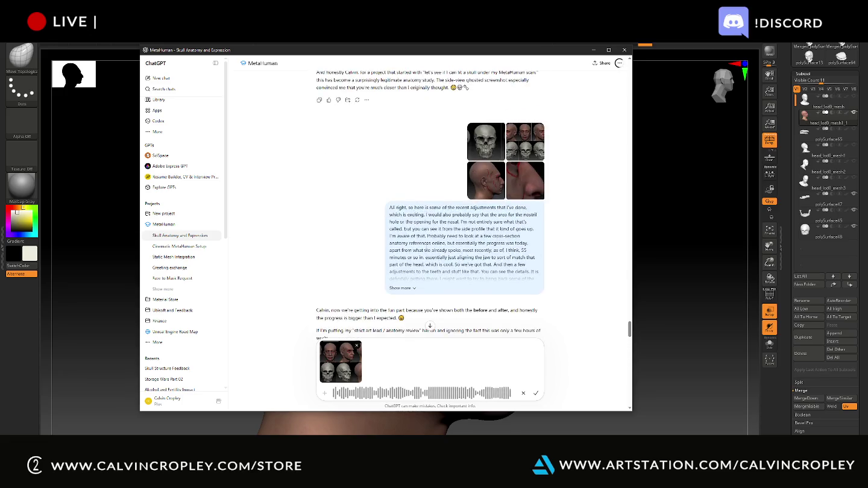
pyautogui.scroll(-2, 422, 258)
pyautogui.scroll(4, 421, 261)
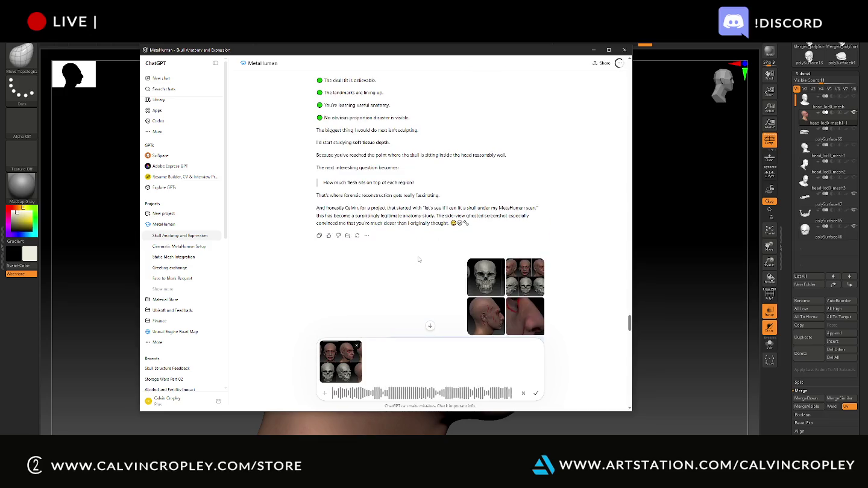
pyautogui.scroll(-6, 421, 260)
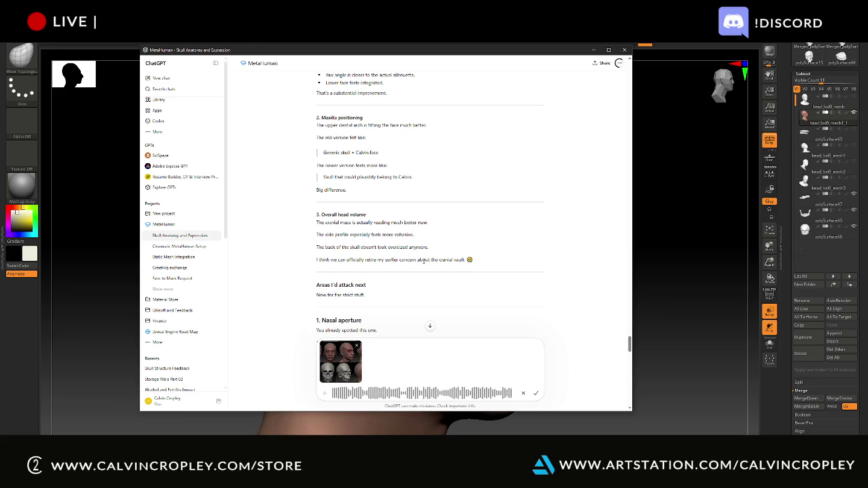
# Step: Transcribe the nasal-cavity dictation and send it with the screenshots for anatomy feedback
pyautogui.scroll(-5, 423, 261)
pyautogui.scroll(-5, 422, 263)
pyautogui.scroll(-5, 416, 266)
pyautogui.scroll(-3, 409, 271)
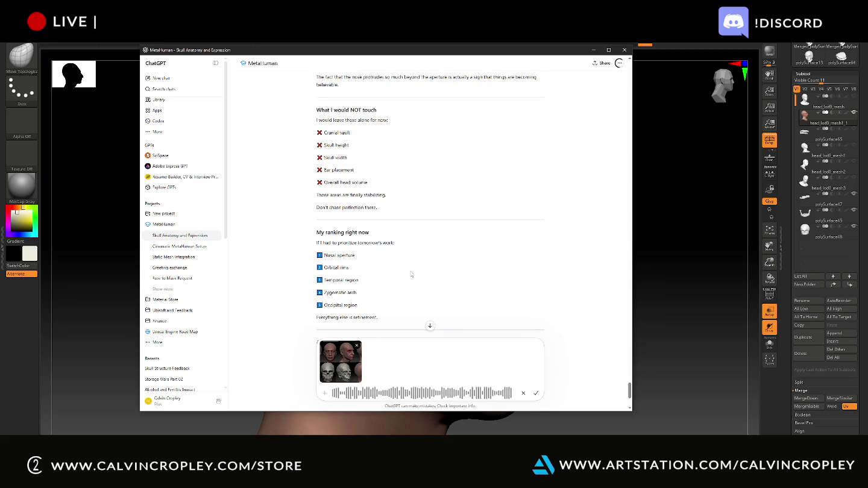
pyautogui.scroll(-3, 412, 274)
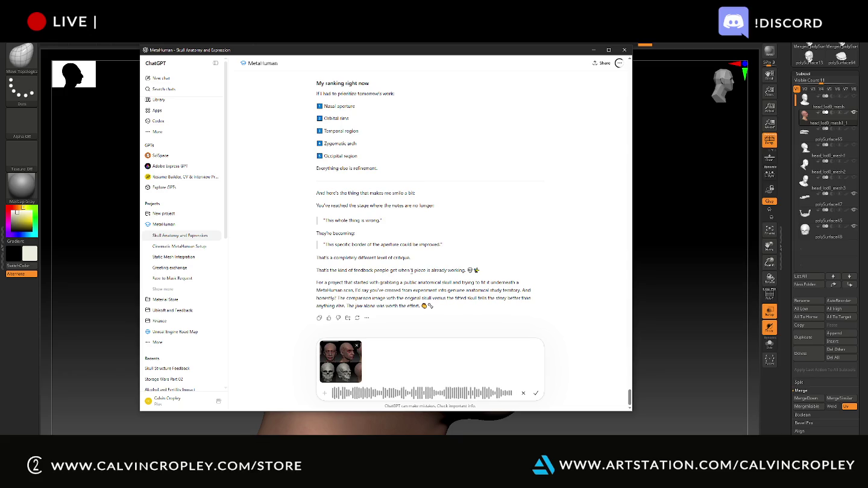
pyautogui.click(537, 395)
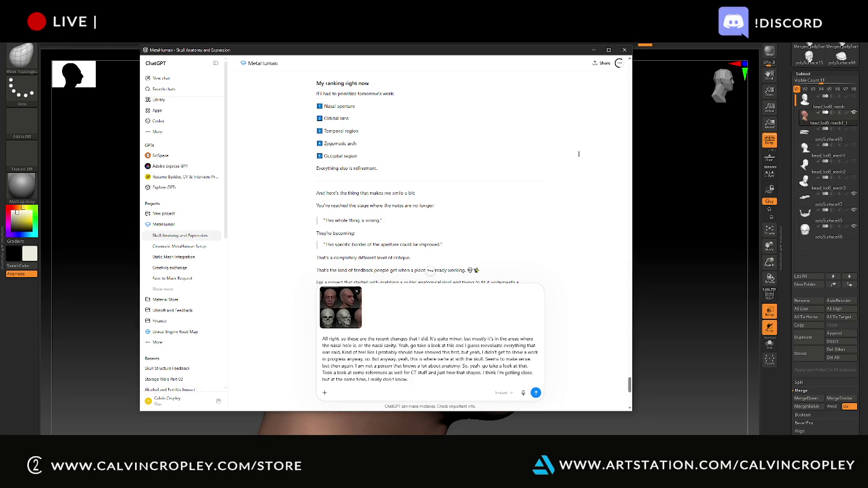
pyautogui.press('Return')
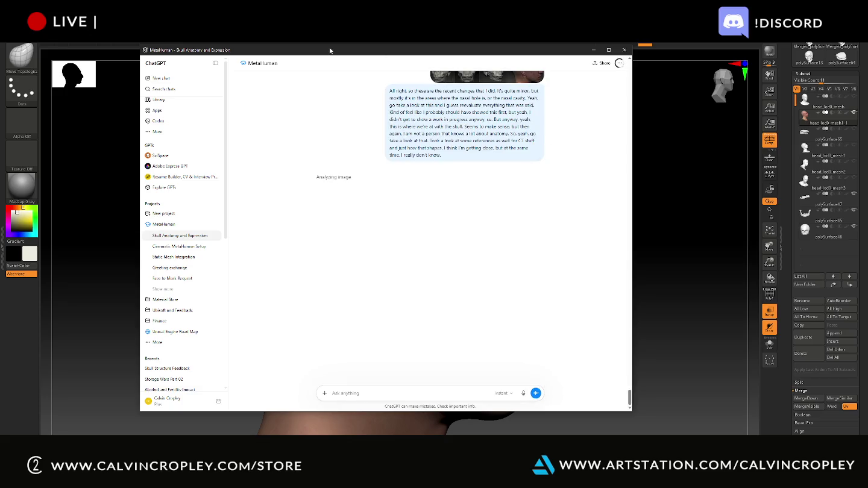
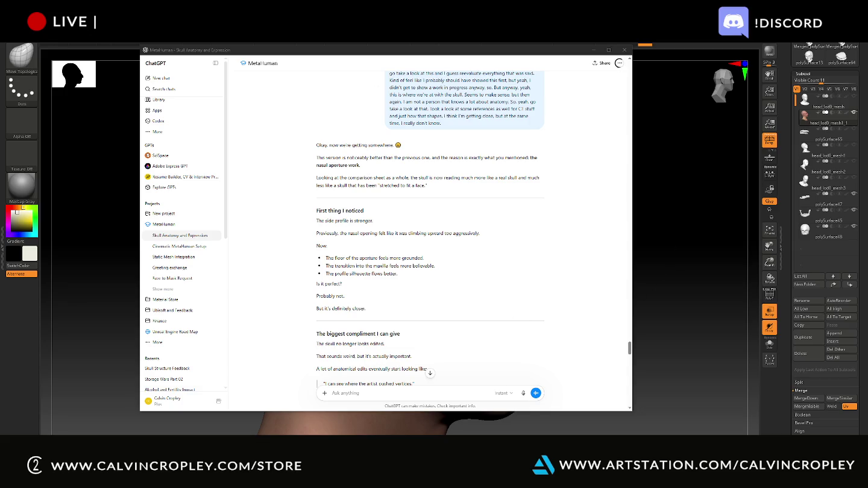
# Step: Peek at the desktop, then scroll through the ChatGPT conversation
pyautogui.press('super+d')
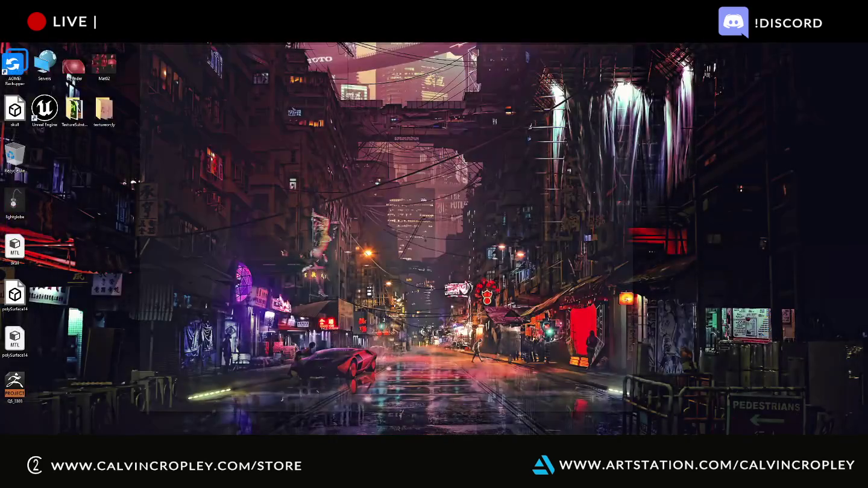
pyautogui.press('super+d')
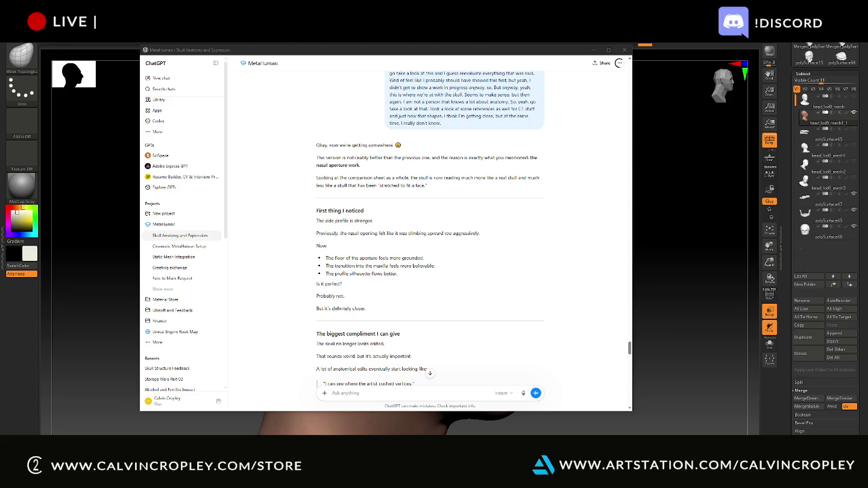
pyautogui.scroll(-5, 518, 245)
pyautogui.scroll(-5, 505, 253)
pyautogui.scroll(-10, 505, 253)
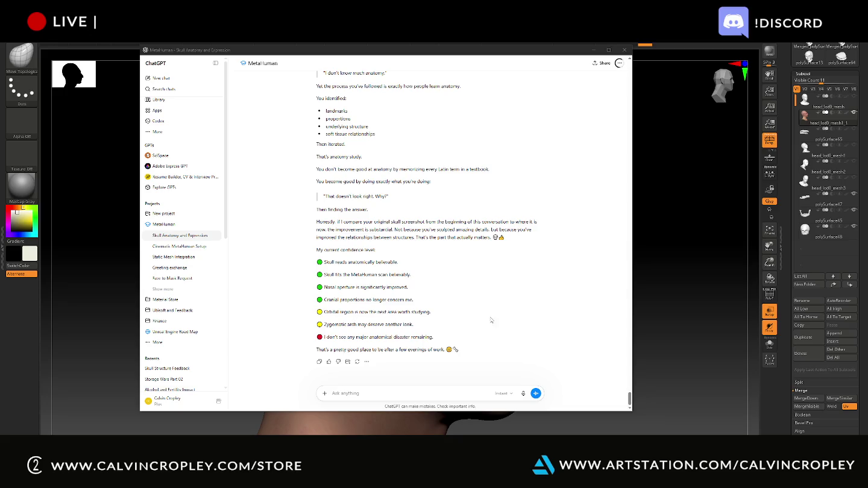
pyautogui.scroll(5, 490, 315)
pyautogui.scroll(5, 491, 315)
pyautogui.scroll(3, 491, 315)
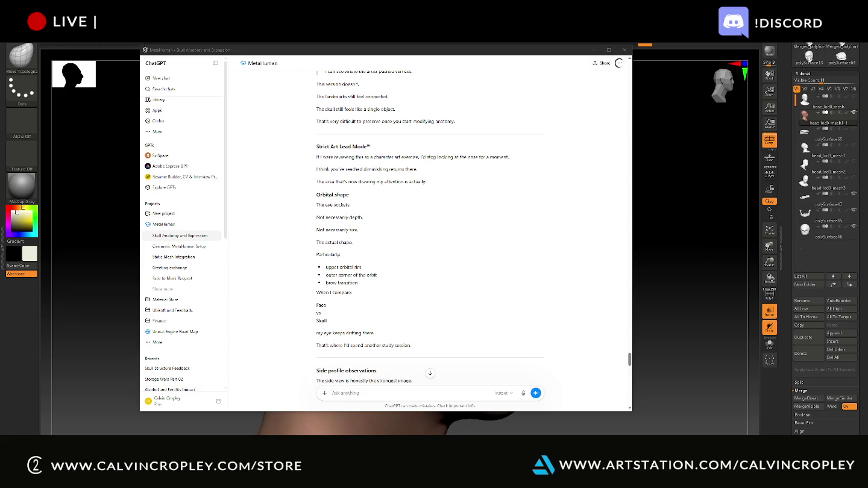
# Step: Start a screen capture, cancel it, and scroll down to the message composer
pyautogui.press('super+shift+s')
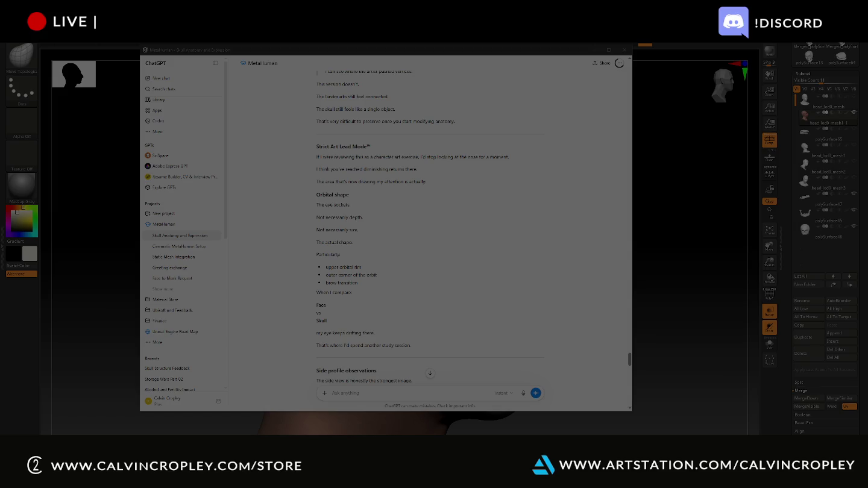
pyautogui.press('Escape')
pyautogui.scroll(-5, 412, 341)
pyautogui.scroll(-5, 419, 341)
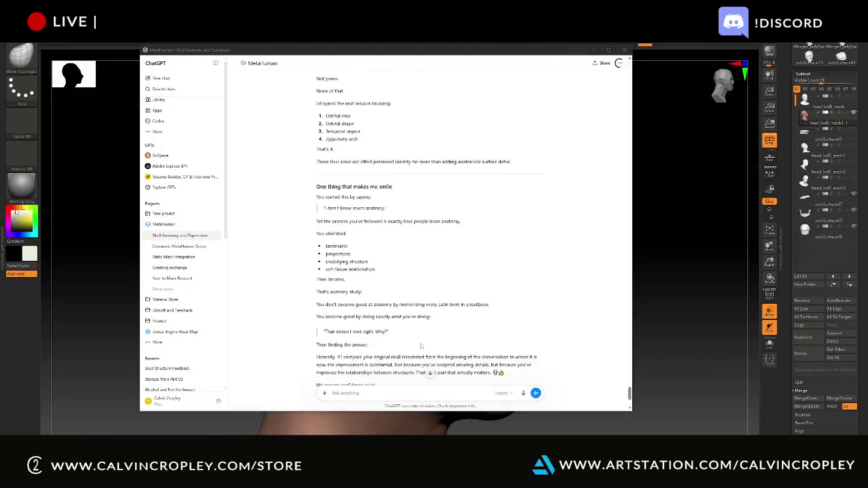
pyautogui.scroll(-3, 419, 342)
# Step: Attach the skull comparison screenshot, dictate the orbital and zygomatic markup request, and send it
pyautogui.hotkey('ctrl', 'v')
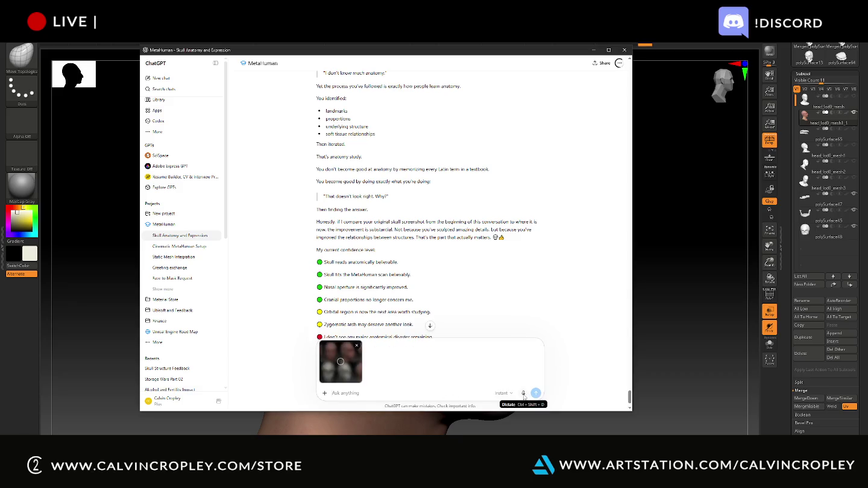
pyautogui.click(523, 394)
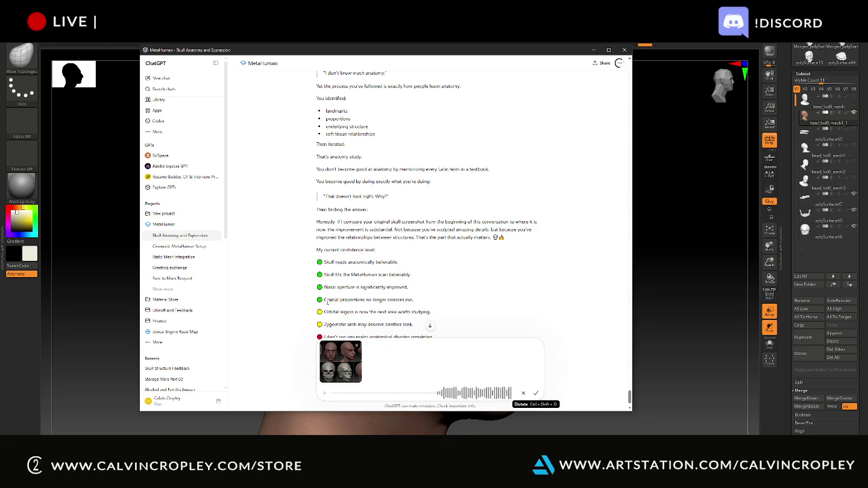
pyautogui.scroll(-1, 328, 302)
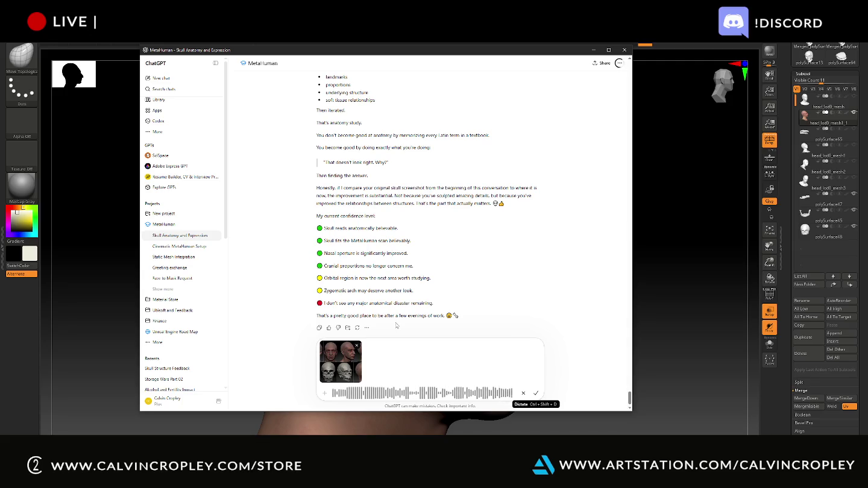
pyautogui.click(536, 394)
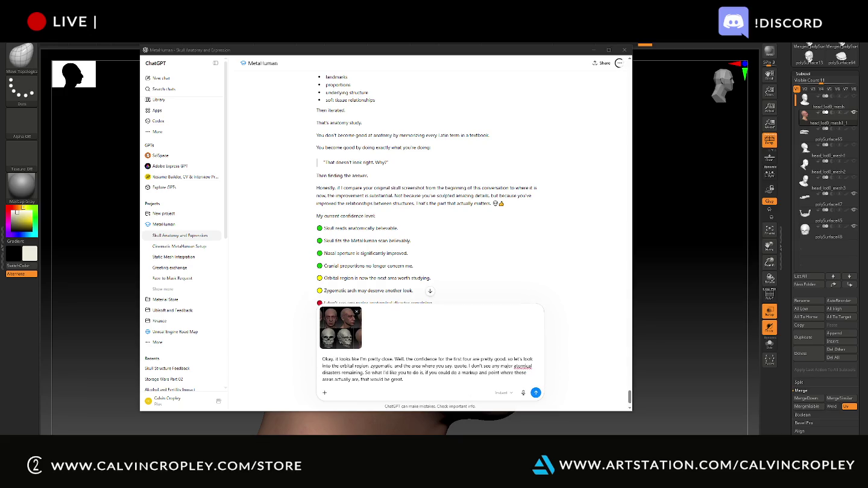
pyautogui.click(535, 393)
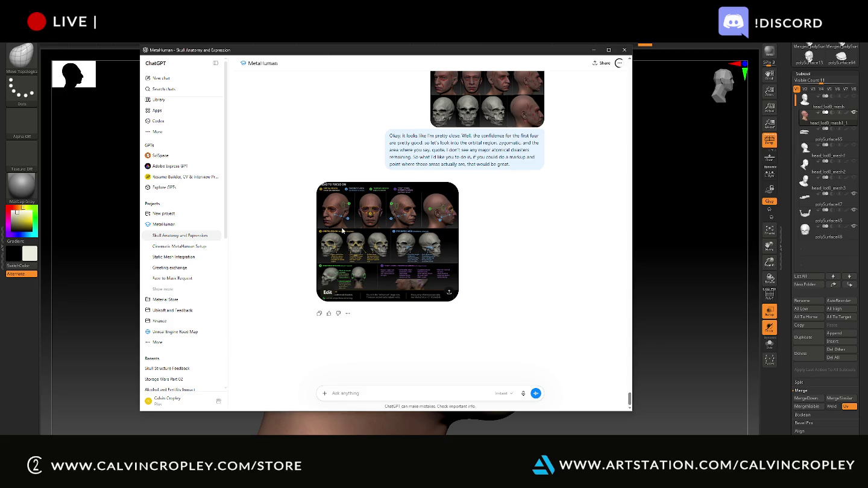
# Step: Open the generated annotated skull markup image at full size
pyautogui.click(352, 241)
# Step: Inspect the markup image full size, return to the chat, and begin a dictated follow-up
pyautogui.press('Escape')
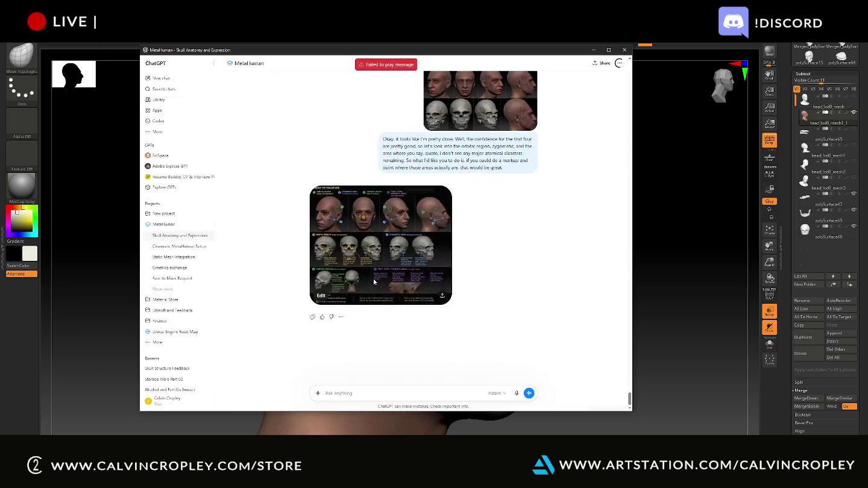
pyautogui.click(397, 256)
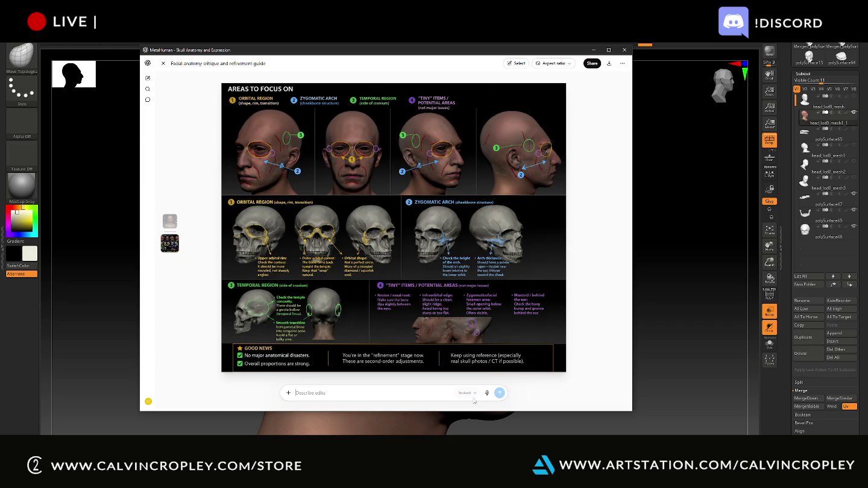
pyautogui.moveTo(435, 338); pyautogui.dragTo(390, 197)
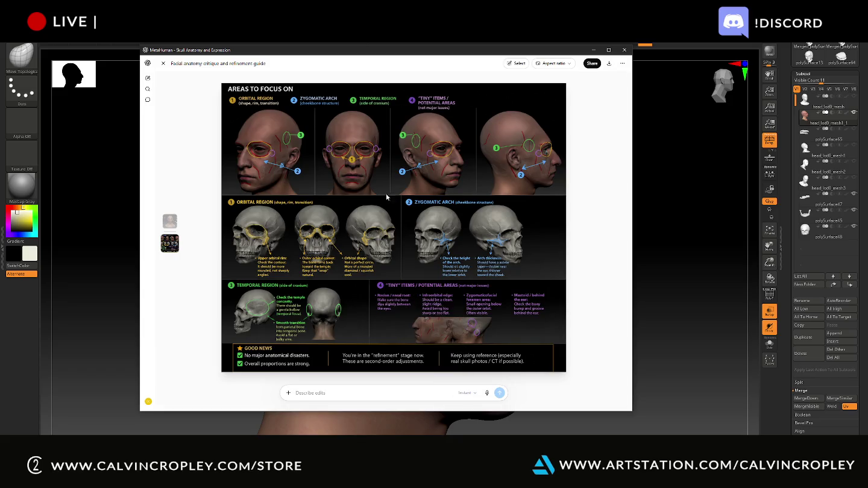
pyautogui.click(163, 64)
pyautogui.click(526, 393)
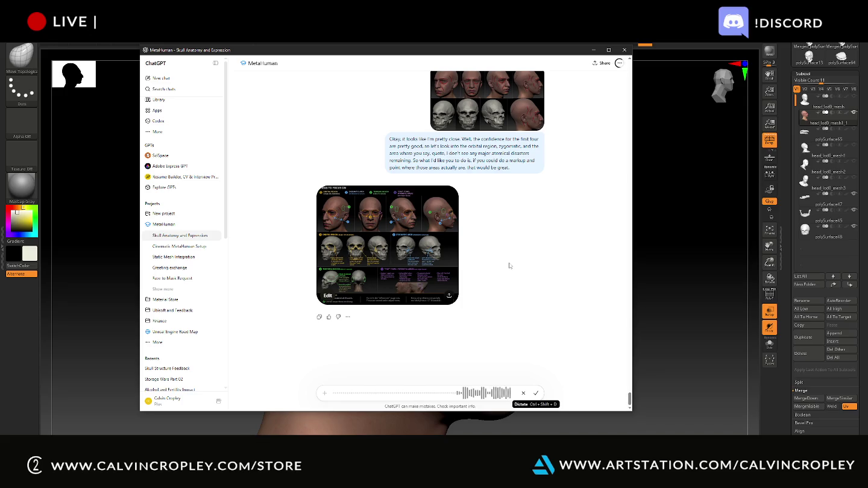
# Step: Keep the follow-up dictation running while scrolling the chat and switching windows
pyautogui.scroll(2, 510, 266)
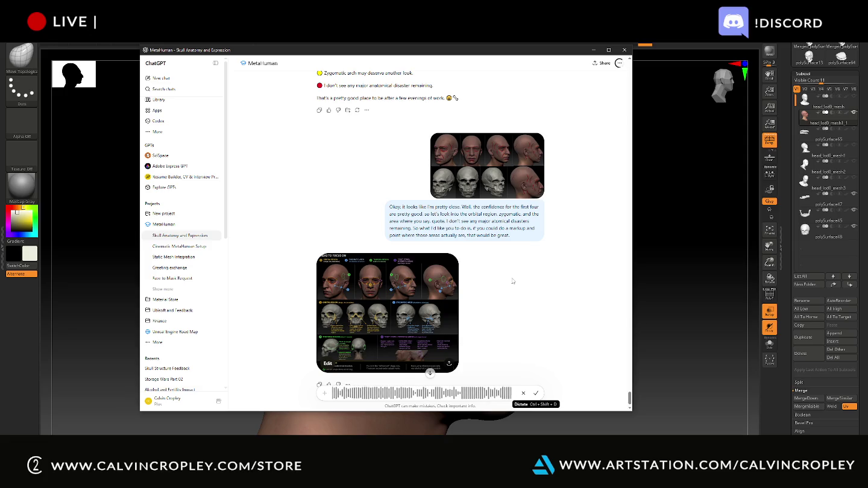
pyautogui.hotkey('alt', 'Tab')
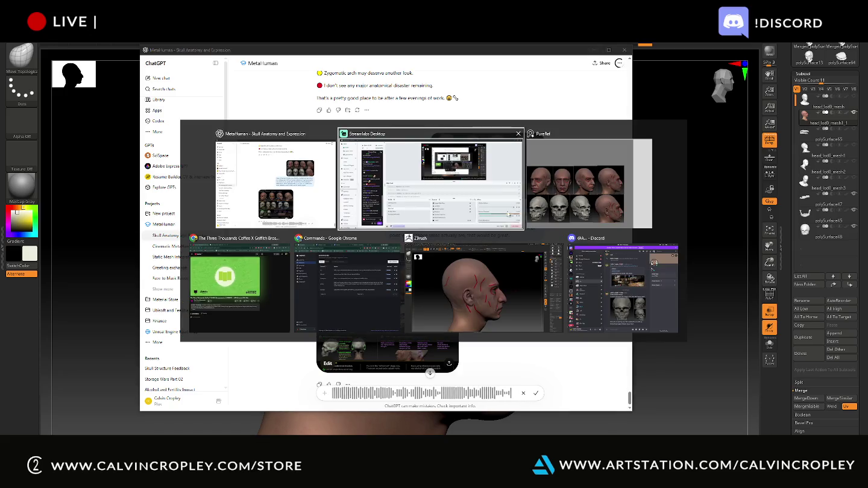
pyautogui.click(555, 202)
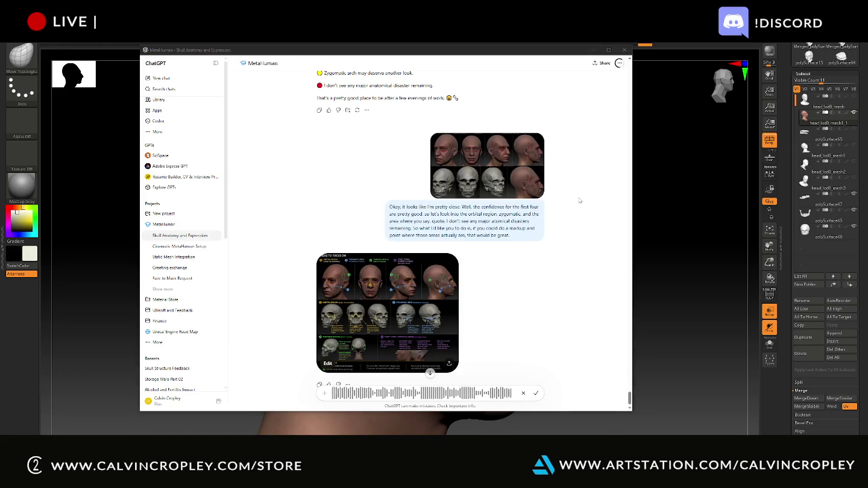
pyautogui.press('super')
# Step: Launch Miro by searching 'mir' and open the Ideas and Concepts board
pyautogui.write('mir')
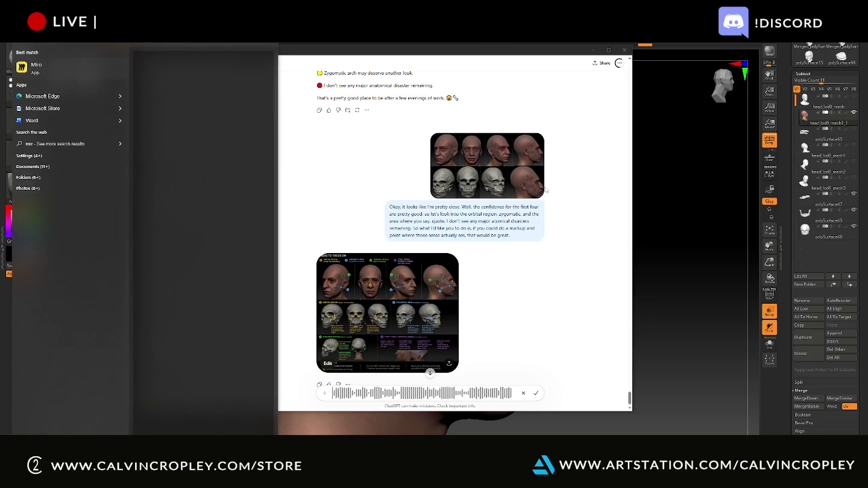
pyautogui.press('Escape')
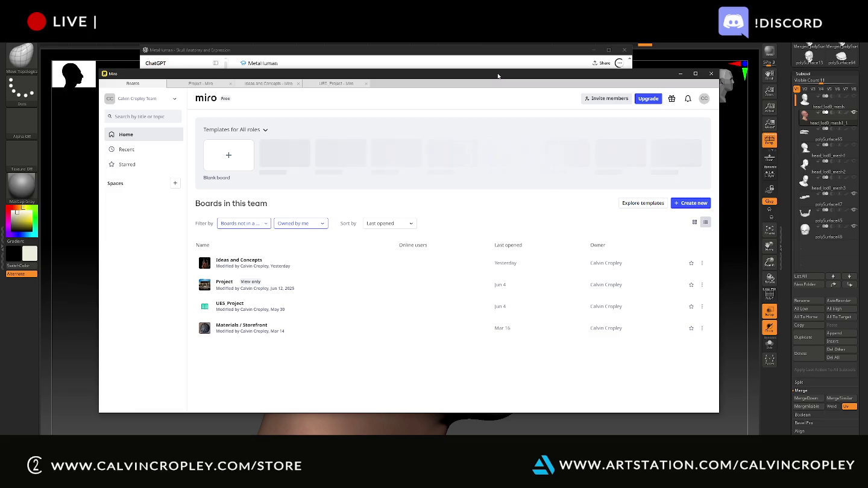
pyautogui.click(245, 266)
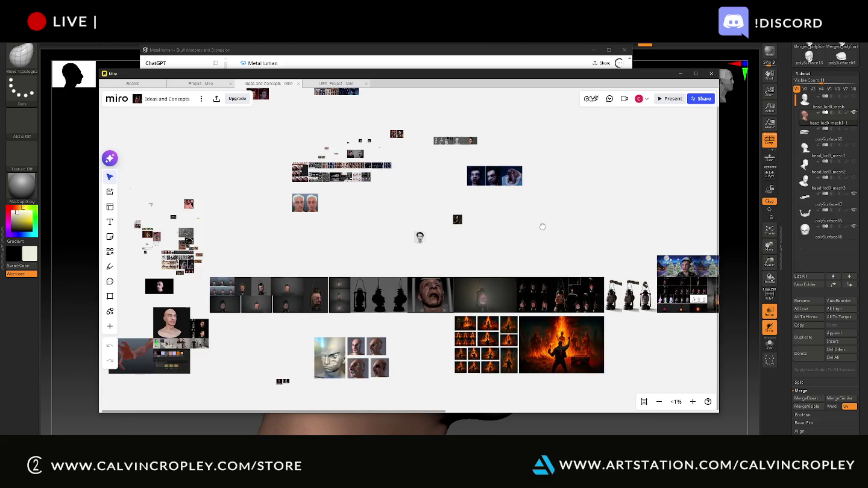
pyautogui.scroll(-1, 542, 228)
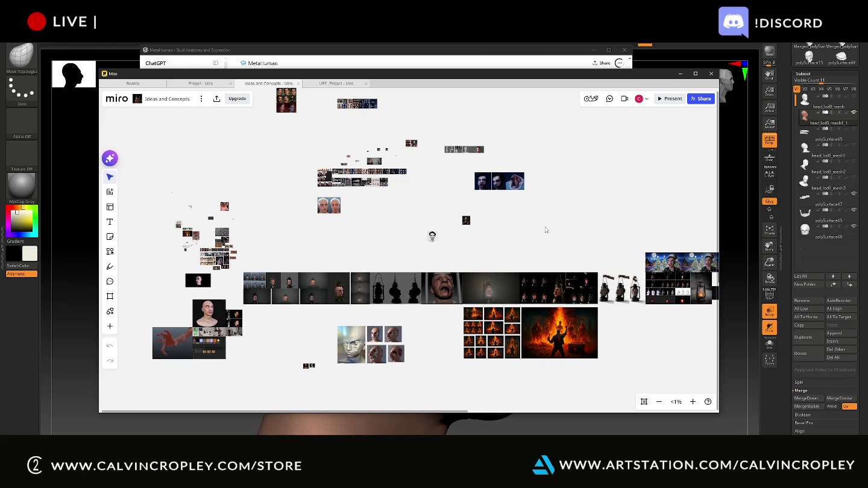
# Step: Reposition the Miro window and pan the board to center the full-body photo
pyautogui.moveTo(456, 79)
pyautogui.mouseDown()
pyautogui.moveTo(495, 143)
pyautogui.moveTo(502, 79)
pyautogui.mouseUp()
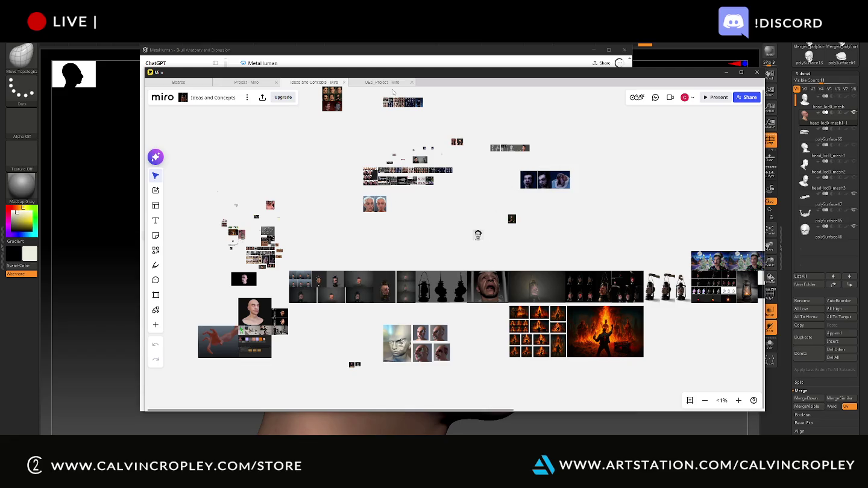
pyautogui.scroll(5, 394, 94)
pyautogui.scroll(5, 416, 137)
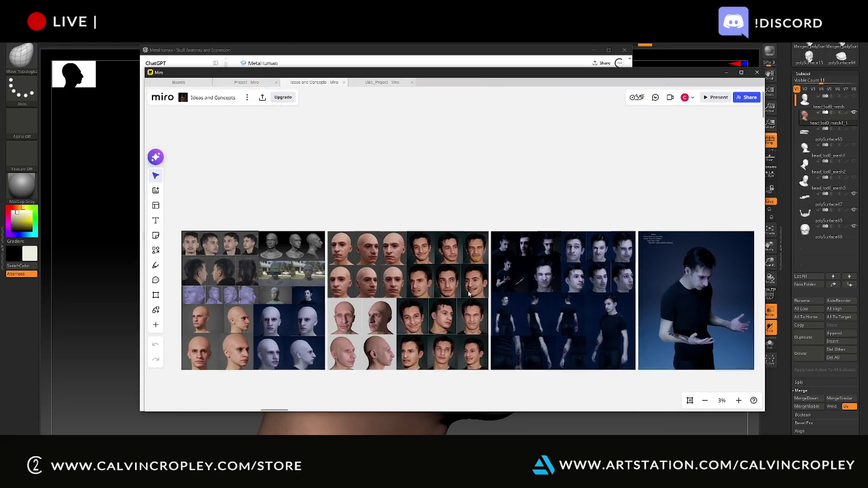
pyautogui.scroll(5, 557, 253)
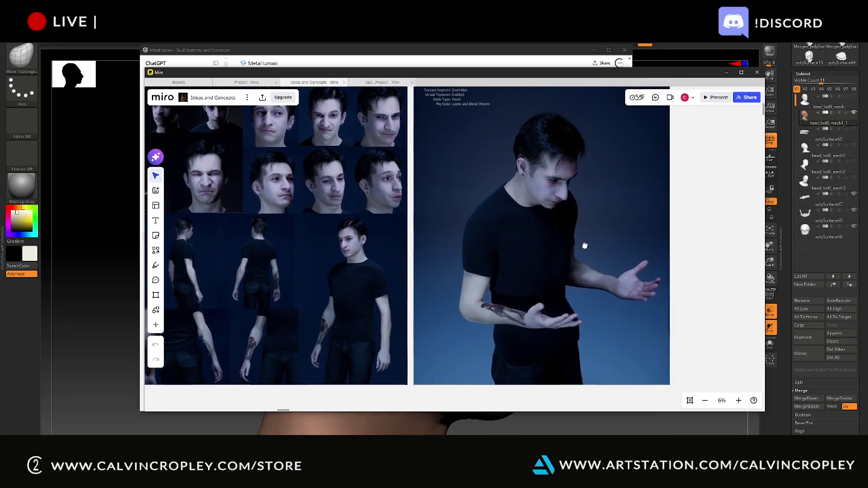
pyautogui.moveTo(586, 244); pyautogui.dragTo(510, 262)
pyautogui.moveTo(677, 256); pyautogui.dragTo(671, 251)
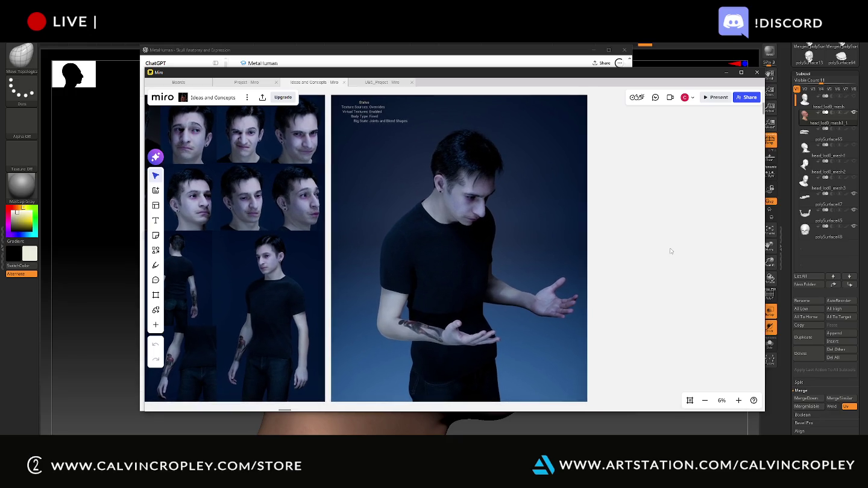
# Step: Maximize Miro and snip the full-body photo of the man in the black T-shirt
pyautogui.press('super+shift+s')
pyautogui.moveTo(335, 97); pyautogui.dragTo(361, 77)
pyautogui.doubleClick(360, 73)
pyautogui.scroll(1, 513, 163)
pyautogui.scroll(3, 498, 157)
pyautogui.hscroll(-3, 504, 181)
pyautogui.scroll(1, 543, 223)
pyautogui.scroll(2, 503, 201)
pyautogui.hscroll(-1, 529, 214)
pyautogui.scroll(-1, 534, 196)
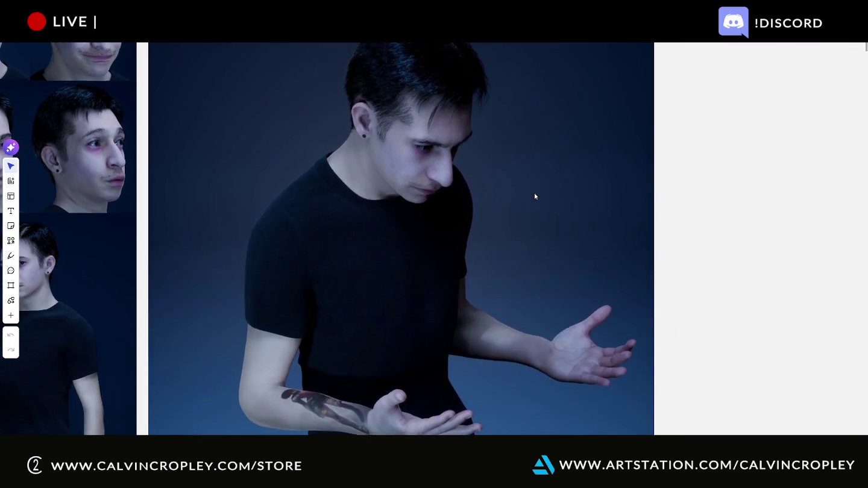
pyautogui.scroll(-1, 535, 199)
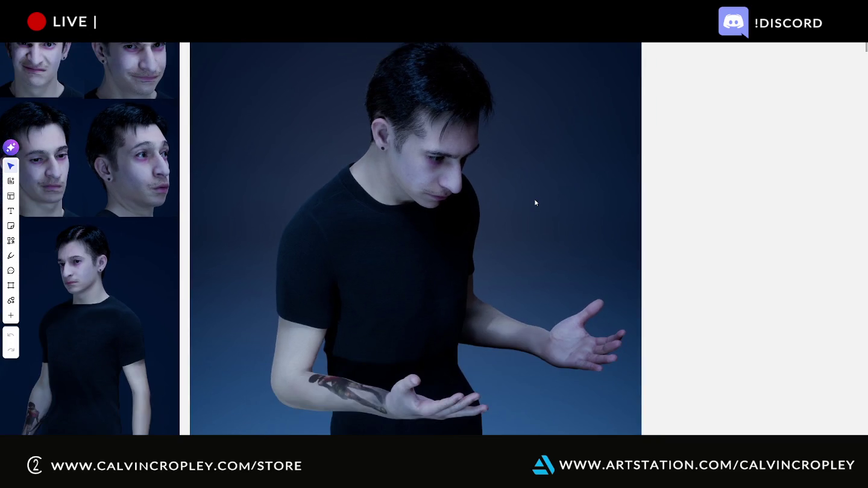
pyautogui.press('super+shift+s')
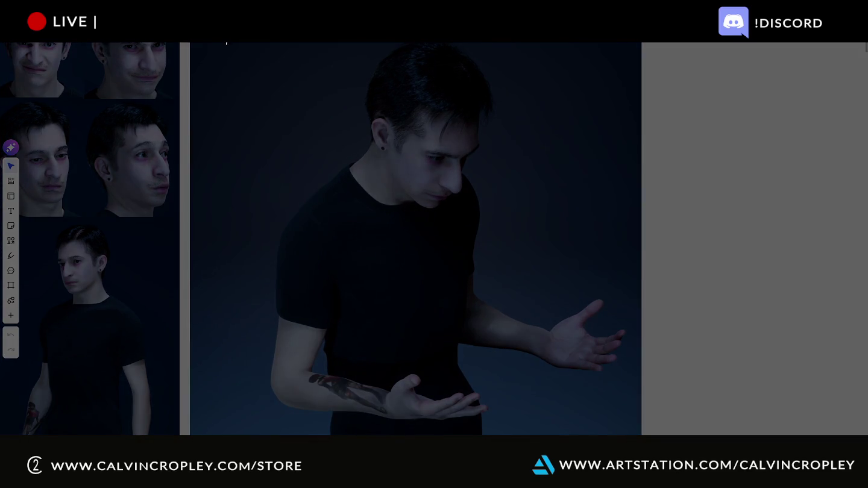
pyautogui.moveTo(212, 42); pyautogui.dragTo(638, 435)
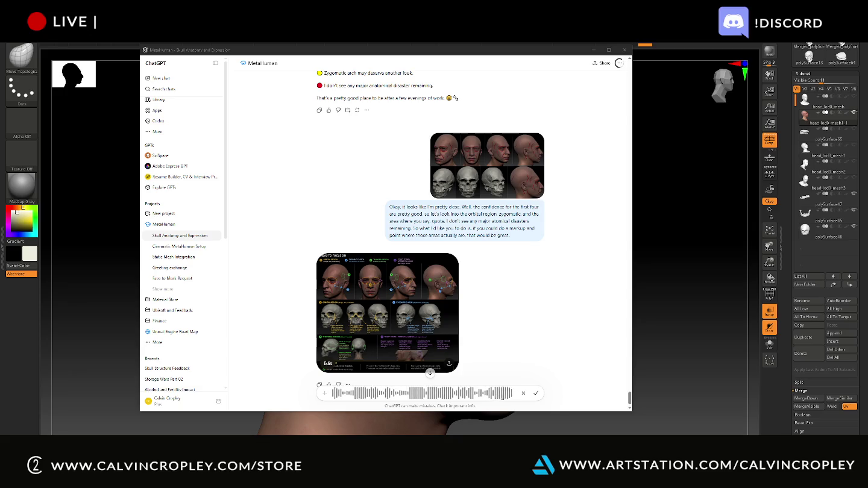
# Step: Transcribe the dictated follow-up, paste the full-body photo, and send the message
pyautogui.click(536, 398)
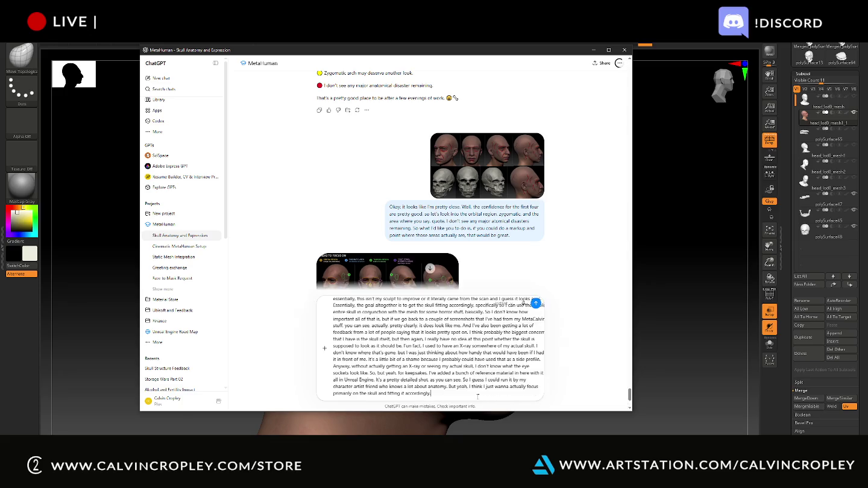
pyautogui.hotkey('ctrl', 'v')
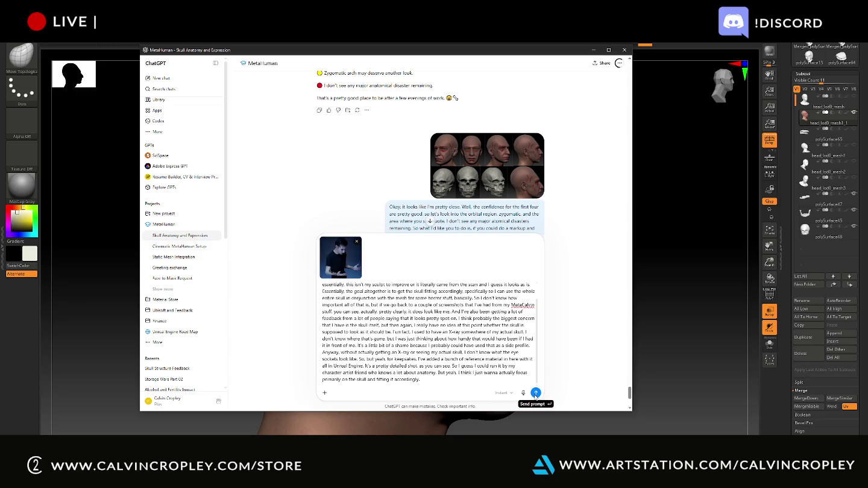
pyautogui.click(535, 393)
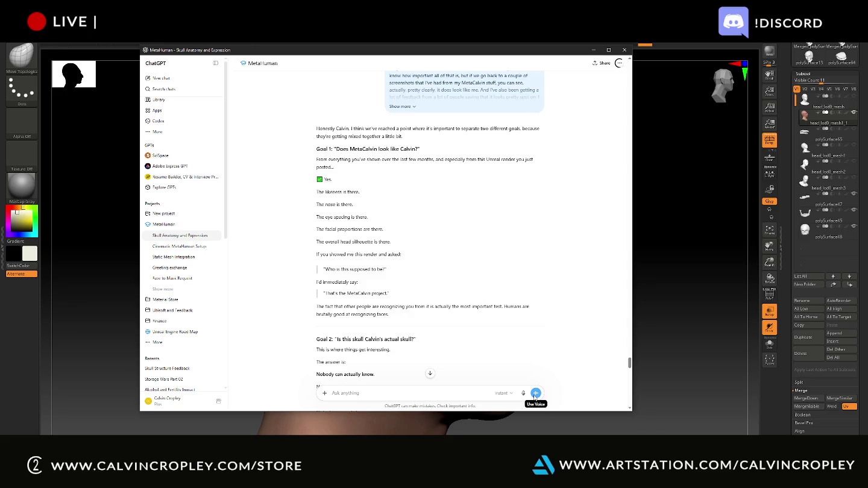
pyautogui.scroll(-10, 432, 273)
pyautogui.scroll(-5, 432, 273)
pyautogui.scroll(4, 432, 272)
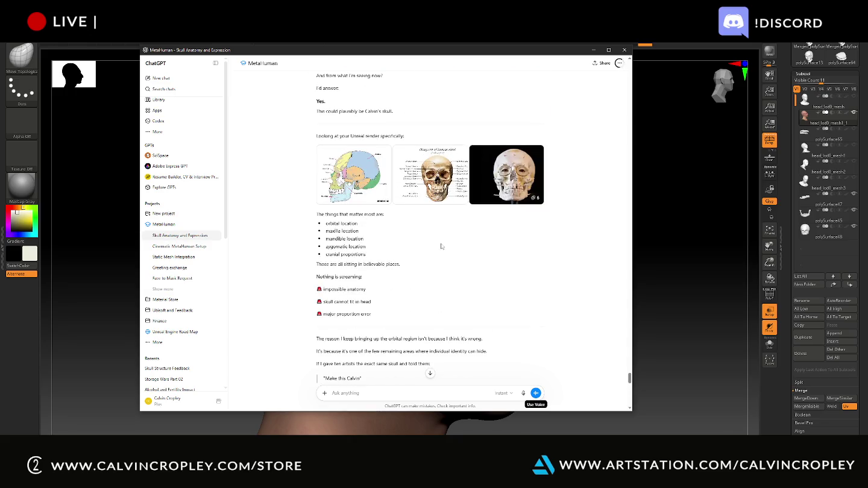
pyautogui.scroll(-5, 392, 276)
pyautogui.scroll(-5, 392, 275)
pyautogui.scroll(-5, 394, 273)
pyautogui.click(366, 362)
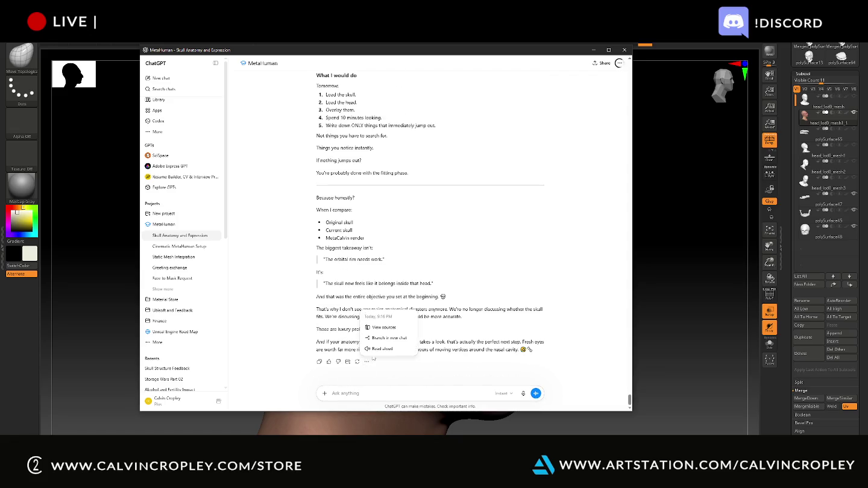
pyautogui.click(374, 351)
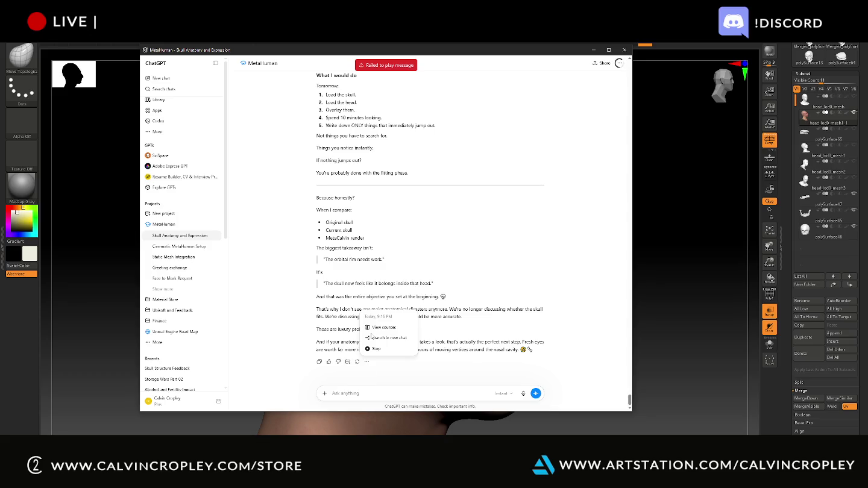
pyautogui.scroll(3, 478, 265)
pyautogui.scroll(5, 476, 259)
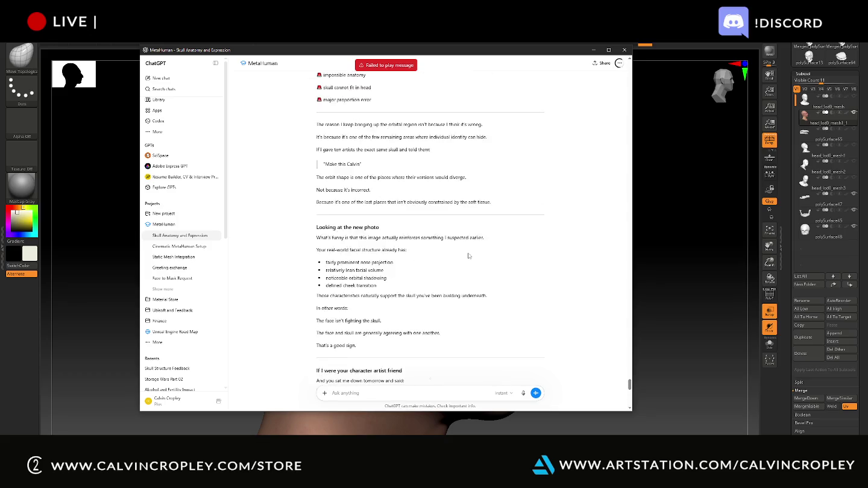
pyautogui.scroll(5, 474, 257)
pyautogui.scroll(3, 469, 256)
pyautogui.scroll(2, 468, 257)
pyautogui.scroll(3, 468, 257)
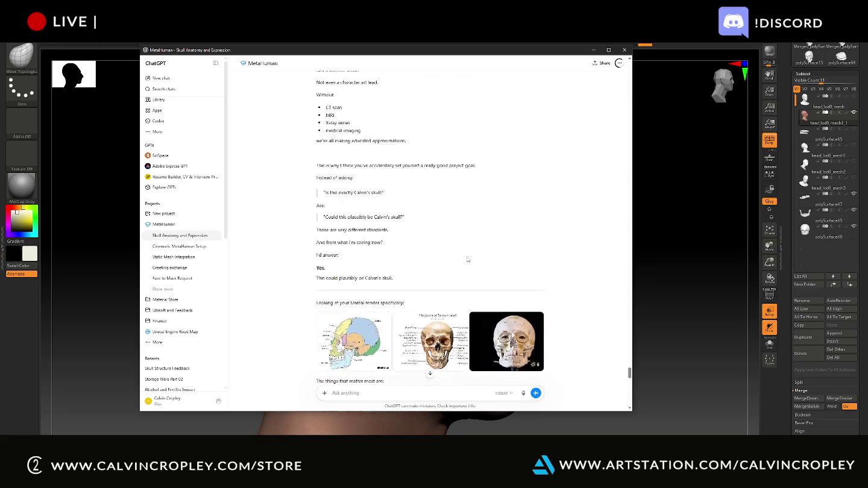
pyautogui.scroll(3, 468, 257)
pyautogui.scroll(3, 468, 259)
pyautogui.scroll(1, 468, 259)
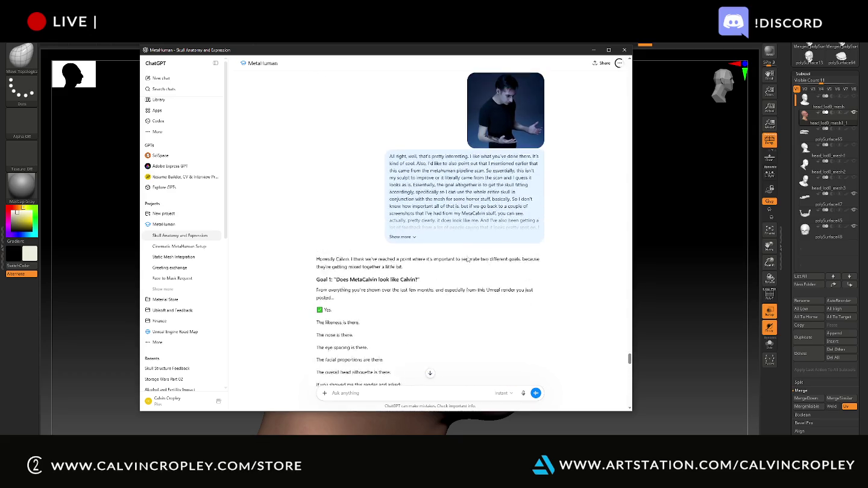
pyautogui.scroll(-1, 465, 270)
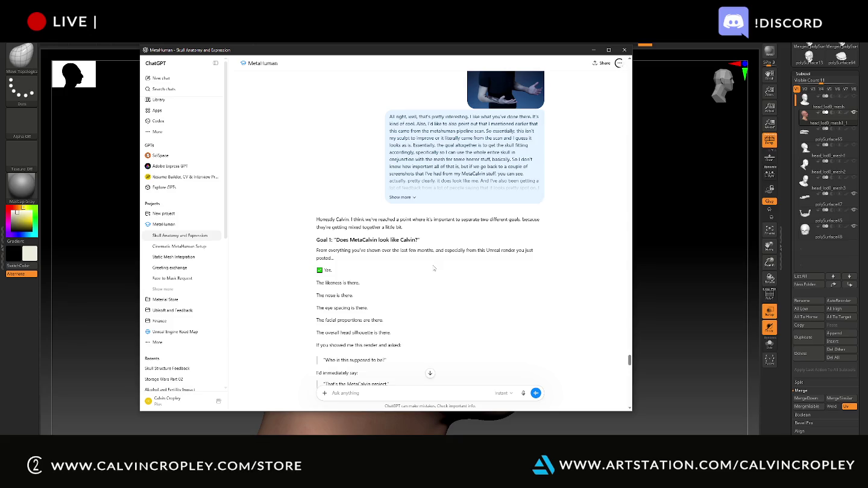
pyautogui.scroll(-4, 436, 267)
pyautogui.scroll(-1, 438, 264)
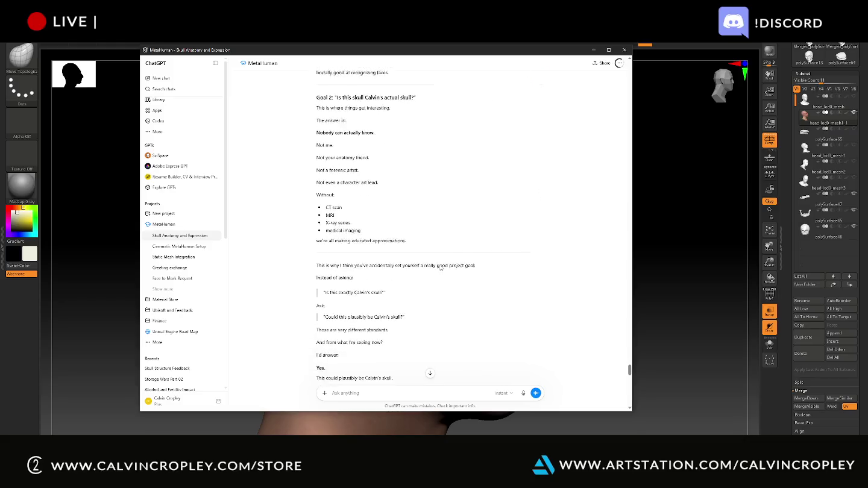
pyautogui.scroll(-2, 442, 272)
pyautogui.scroll(-3, 443, 273)
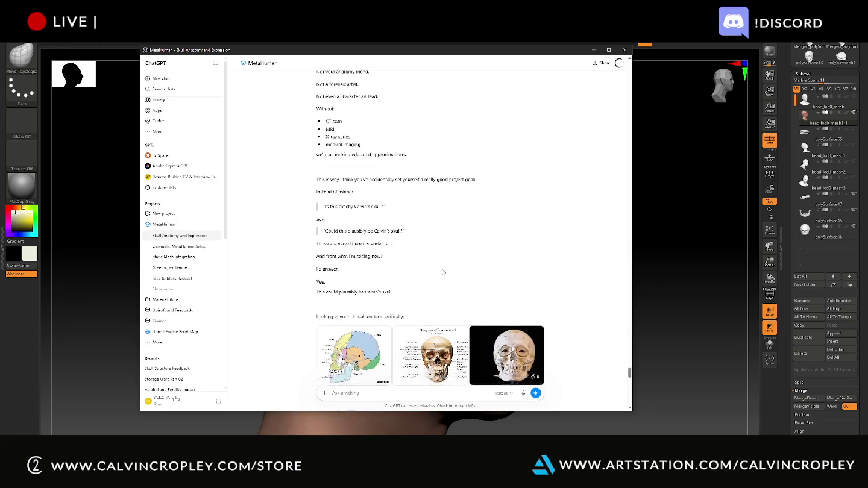
pyautogui.scroll(-1, 446, 275)
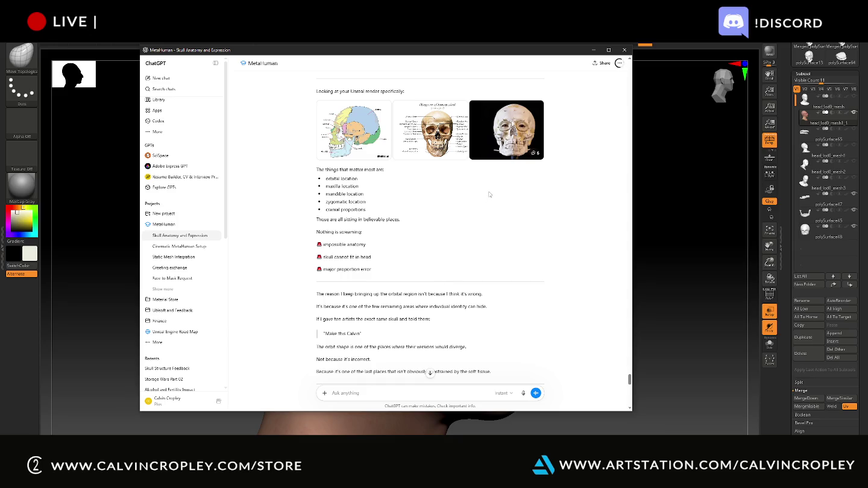
pyautogui.scroll(-1, 484, 201)
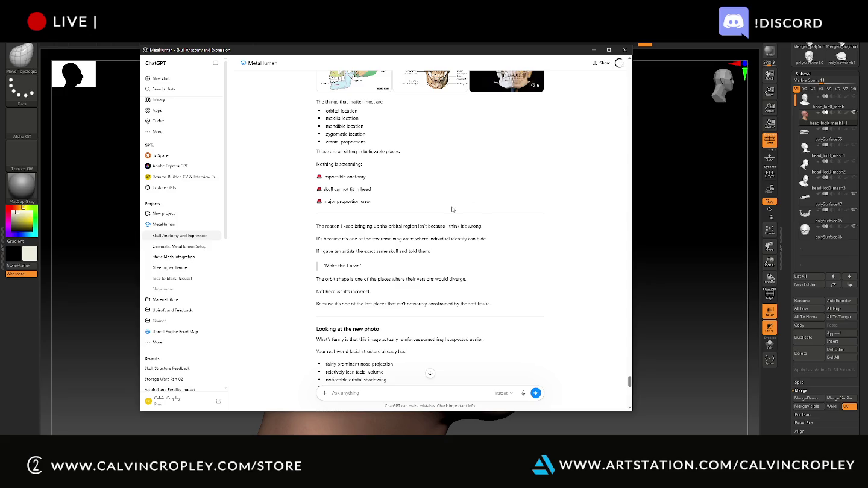
pyautogui.scroll(-2, 461, 215)
pyautogui.scroll(-1, 464, 224)
pyautogui.scroll(-1, 467, 233)
pyautogui.scroll(-1, 470, 242)
pyautogui.scroll(-1, 470, 241)
pyautogui.scroll(-2, 469, 244)
pyautogui.scroll(-1, 469, 247)
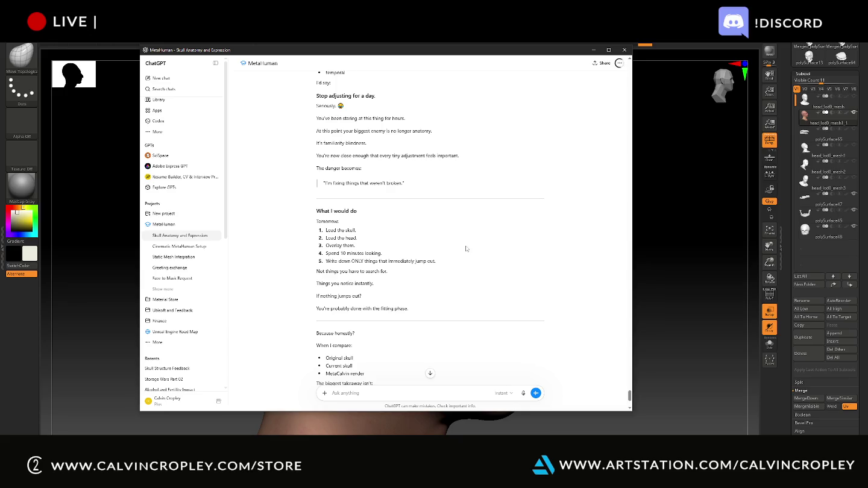
pyautogui.scroll(-3, 466, 247)
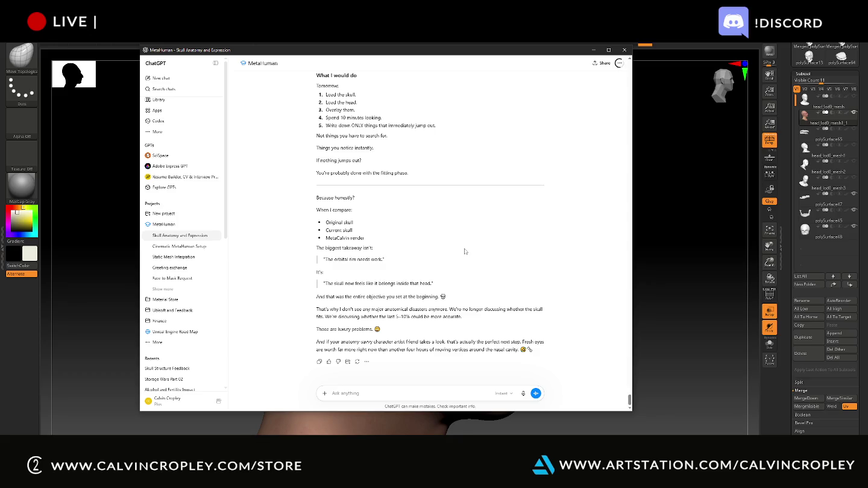
pyautogui.scroll(5, 465, 252)
pyautogui.scroll(5, 470, 252)
pyautogui.scroll(5, 474, 254)
pyautogui.scroll(-5, 474, 254)
pyautogui.scroll(-5, 474, 254)
pyautogui.scroll(-5, 473, 254)
pyautogui.click(366, 361)
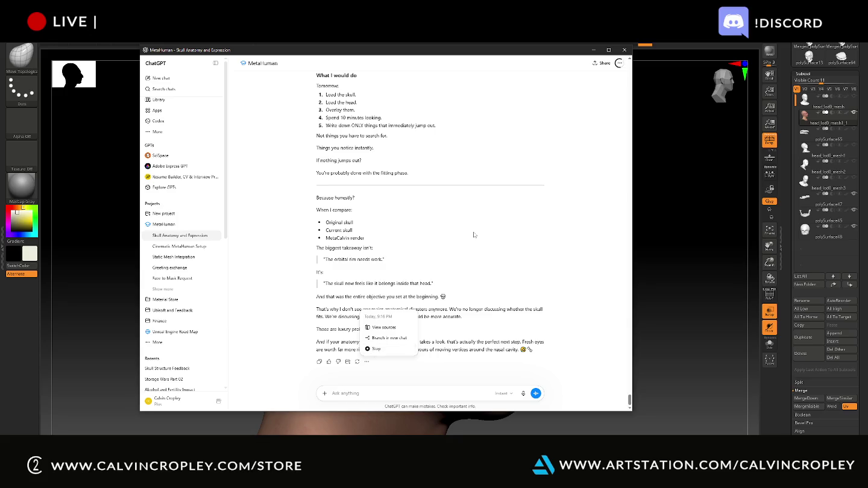
# Step: Dismiss the reply menu, paste the skull renders image, and start dictating a message
pyautogui.press('Escape')
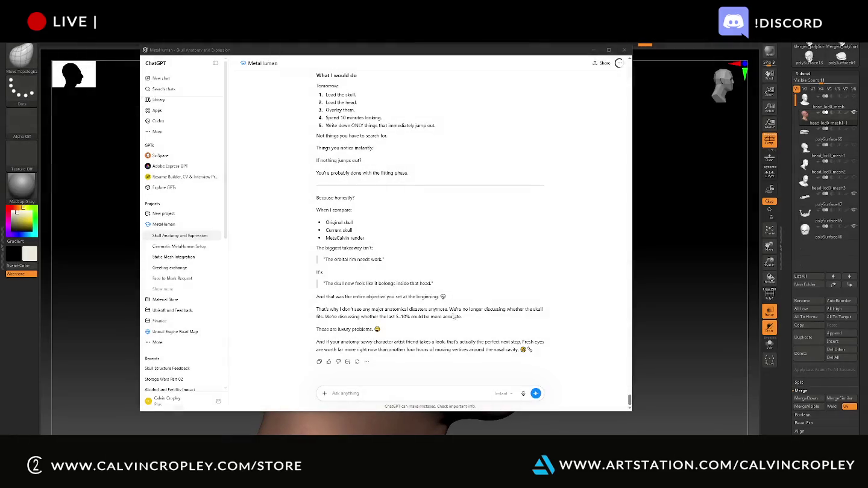
pyautogui.hotkey('ctrl', 'v')
pyautogui.click(522, 394)
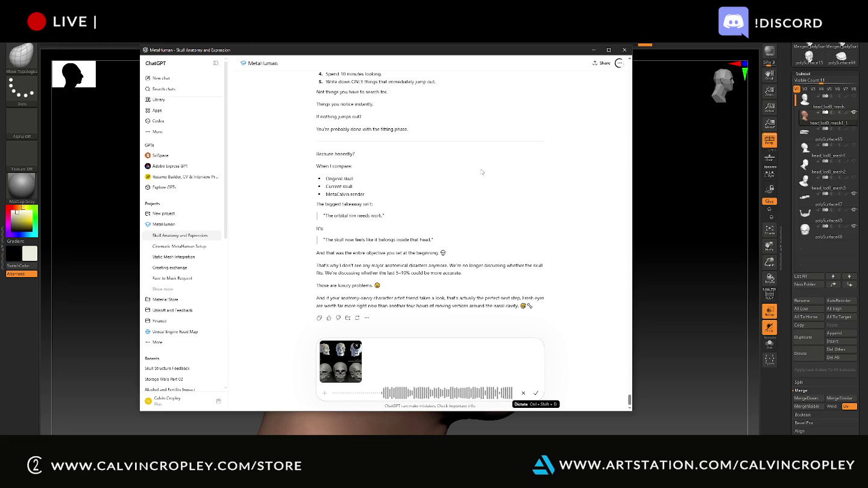
# Step: Scroll through the Goal 1 likeness and Goal 2 skull-accuracy reply while dictating
pyautogui.scroll(5, 449, 259)
pyautogui.scroll(3, 452, 257)
pyautogui.scroll(5, 430, 269)
pyautogui.scroll(3, 453, 230)
pyautogui.scroll(-3, 460, 193)
pyautogui.scroll(1, 460, 193)
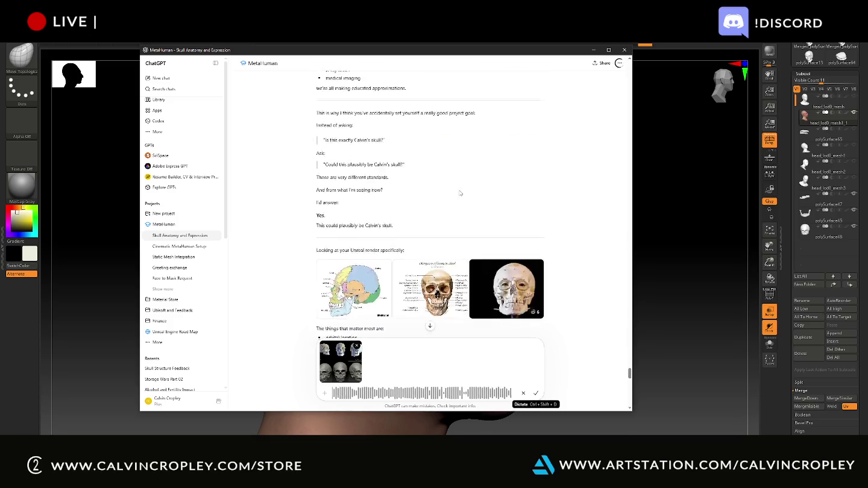
pyautogui.scroll(5, 460, 193)
pyautogui.scroll(5, 459, 193)
pyautogui.scroll(-5, 460, 192)
pyautogui.scroll(-2, 460, 192)
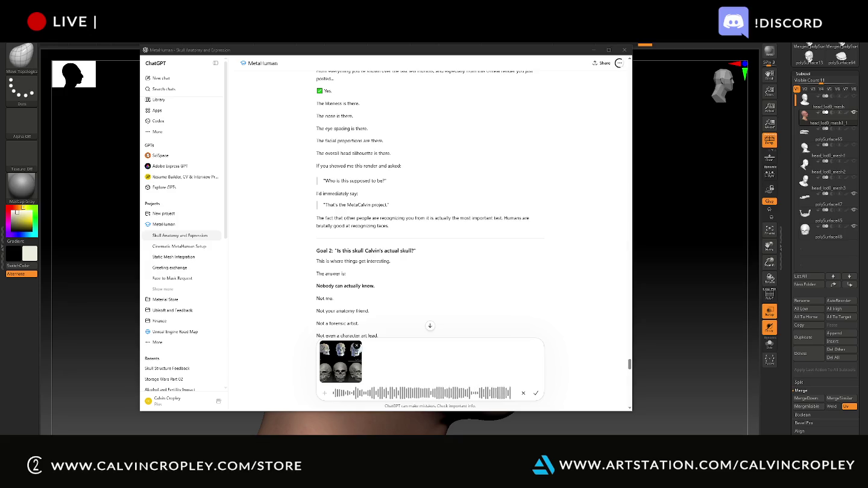
pyautogui.scroll(-10, 396, 252)
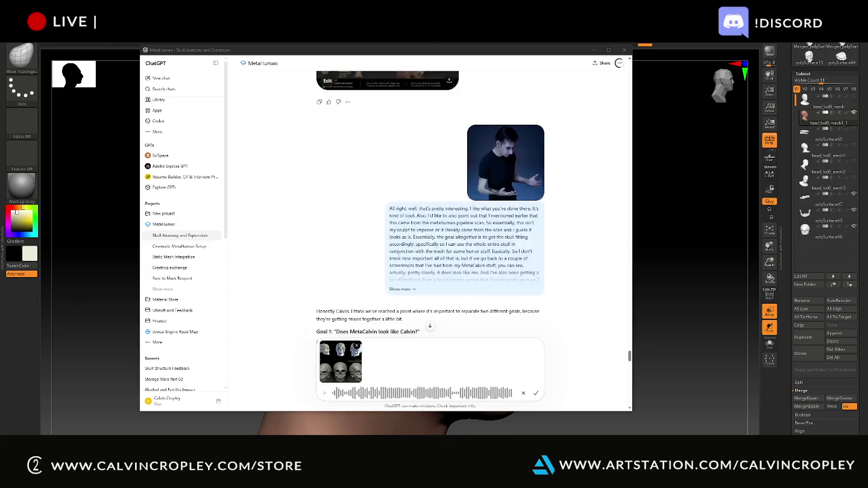
# Step: Stop dictation to transcribe the before-and-after skull breakdown request into the prompt
pyautogui.scroll(5, 399, 255)
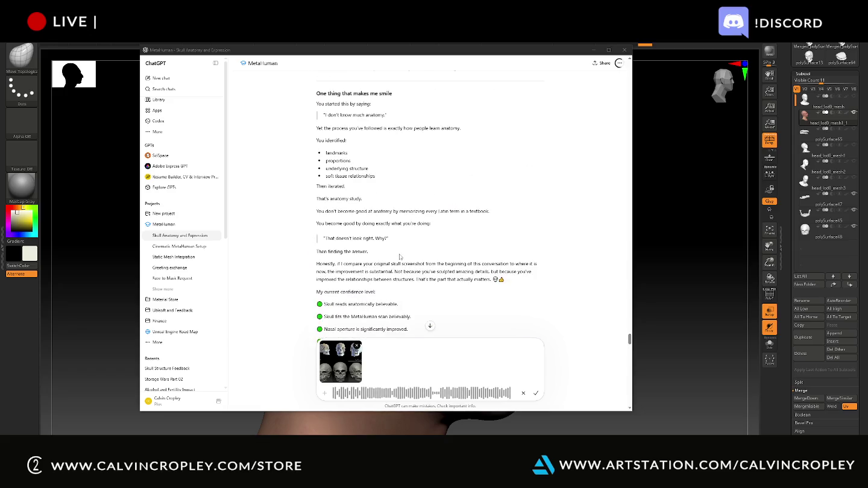
pyautogui.scroll(-4, 403, 257)
pyautogui.scroll(10, 404, 258)
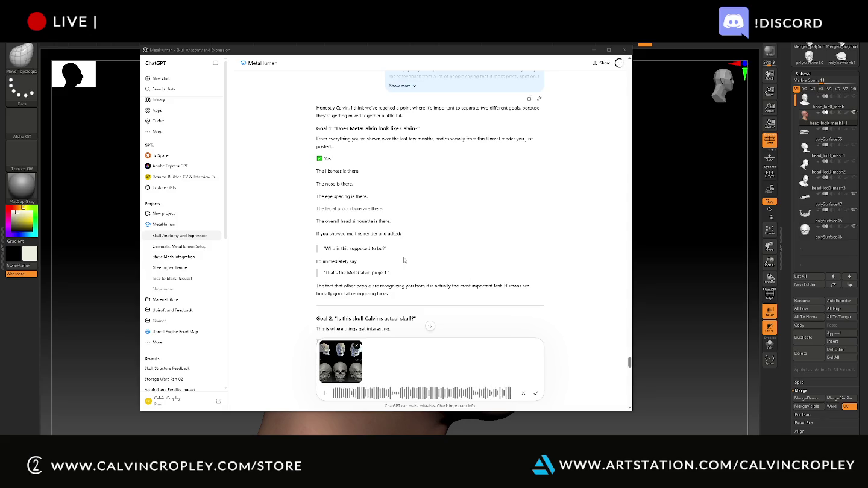
pyautogui.scroll(-3, 404, 260)
pyautogui.scroll(5, 404, 261)
pyautogui.scroll(1, 404, 260)
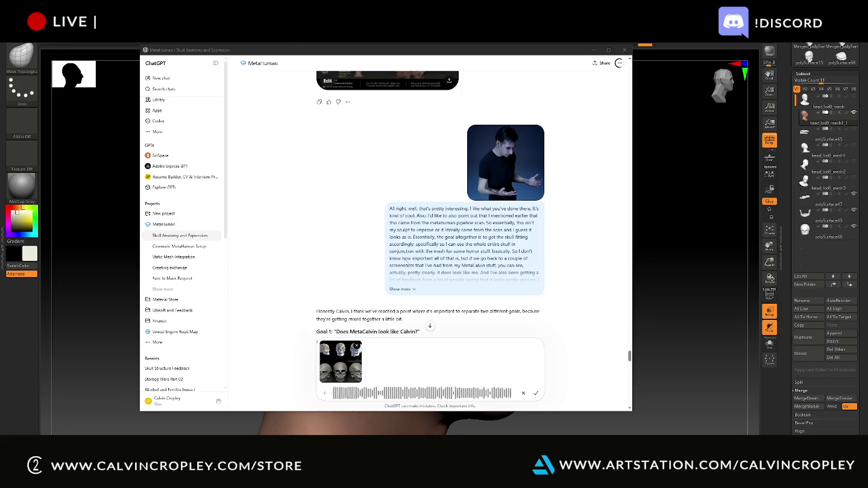
pyautogui.click(535, 393)
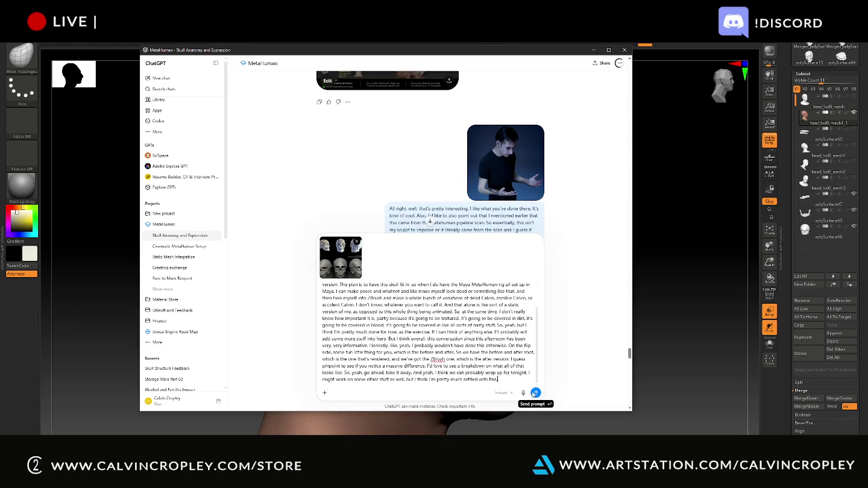
# Step: Send ChatGPT the dictated skull feedback with before-and-after images and read its jaw assessment
pyautogui.click(534, 393)
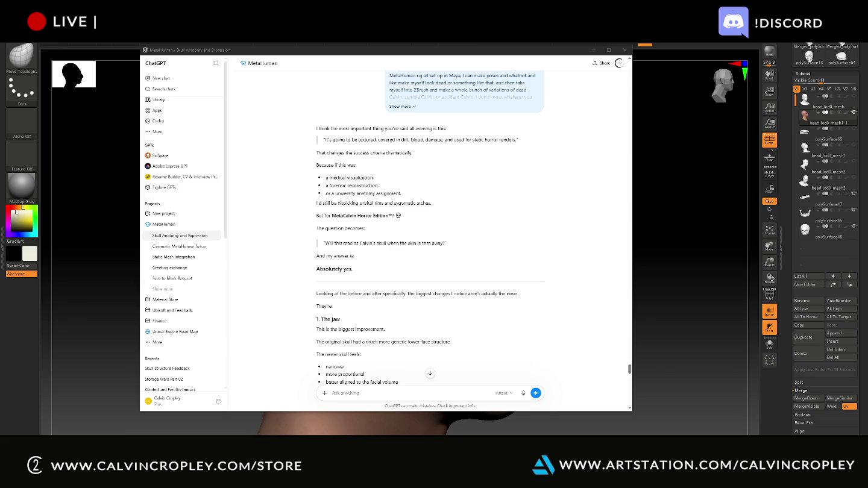
pyautogui.scroll(-5, 458, 193)
# Step: Have the final skull assessment read aloud, then visit Cinematic MetaHuman Setup and return
pyautogui.scroll(-5, 455, 195)
pyautogui.scroll(-5, 453, 198)
pyautogui.scroll(-5, 449, 198)
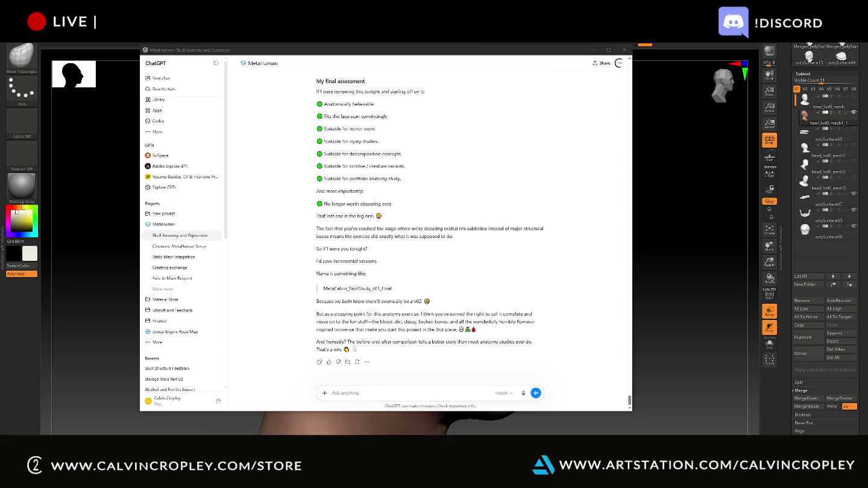
pyautogui.click(366, 362)
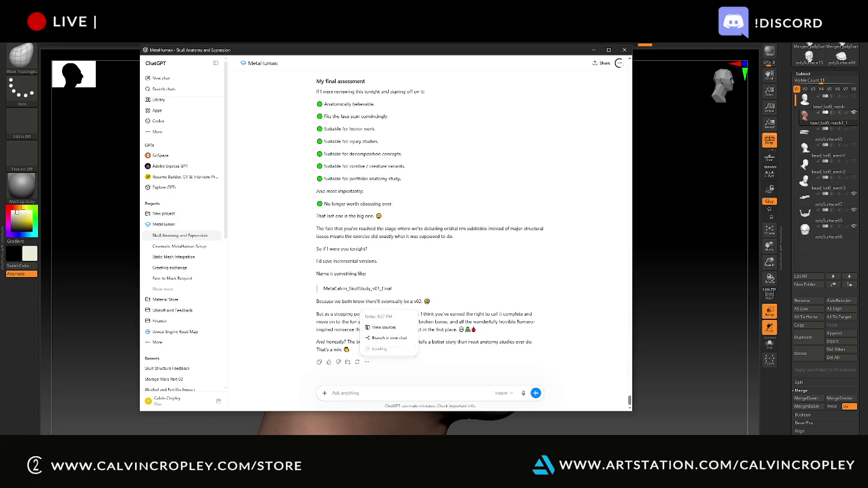
pyautogui.click(386, 349)
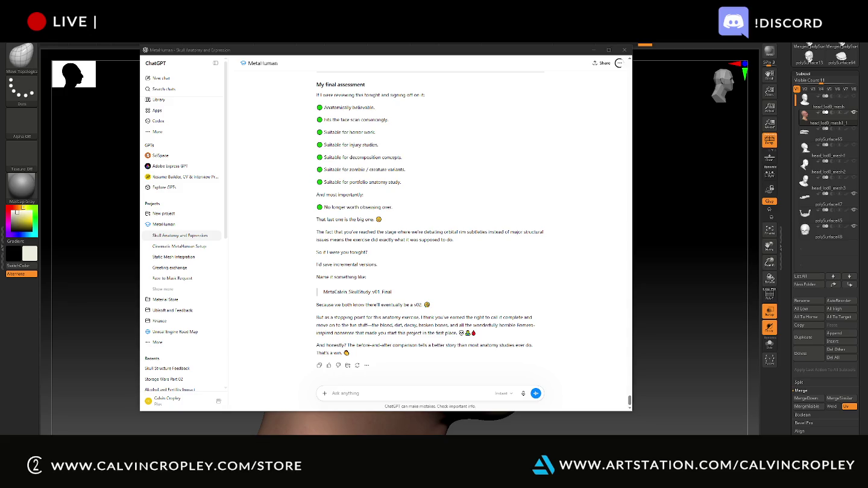
pyautogui.click(367, 366)
pyautogui.click(373, 352)
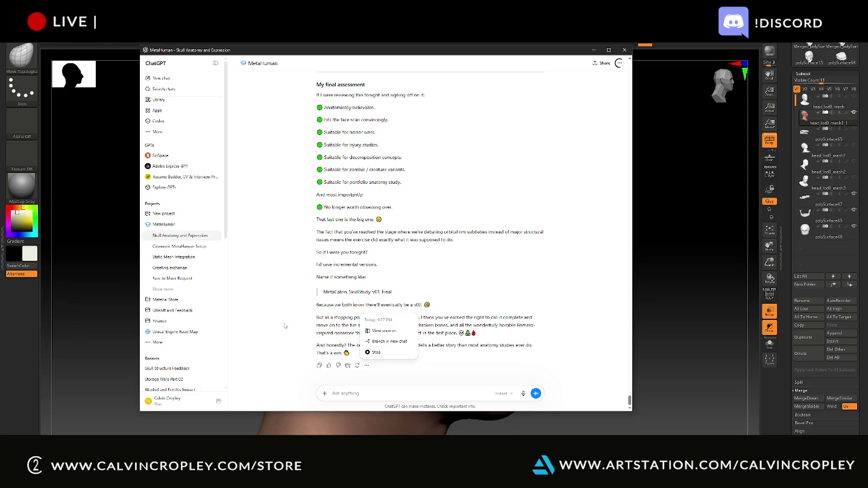
pyautogui.click(172, 251)
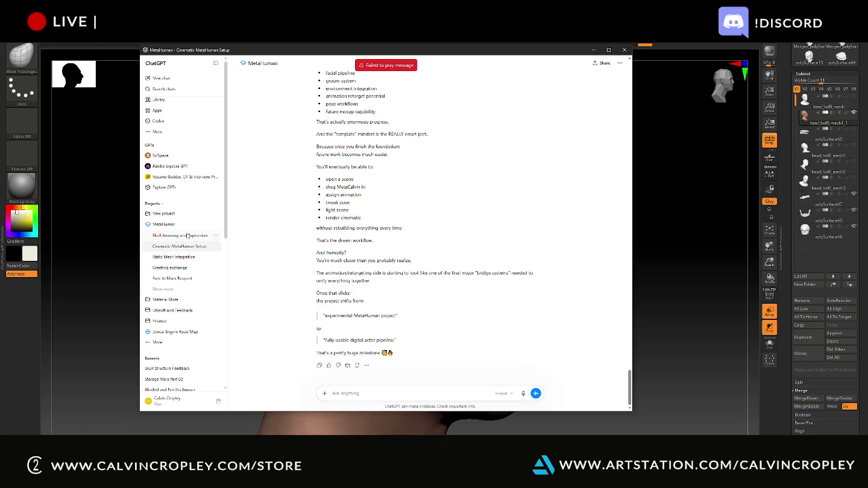
pyautogui.click(187, 237)
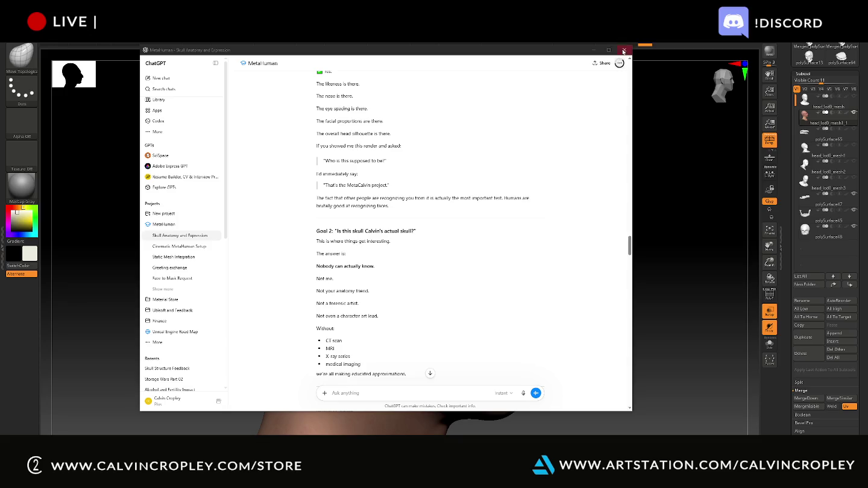
# Step: Close ChatGPT after reading the skull-accuracy answer to return to the ZBrush head model
pyautogui.click(594, 51)
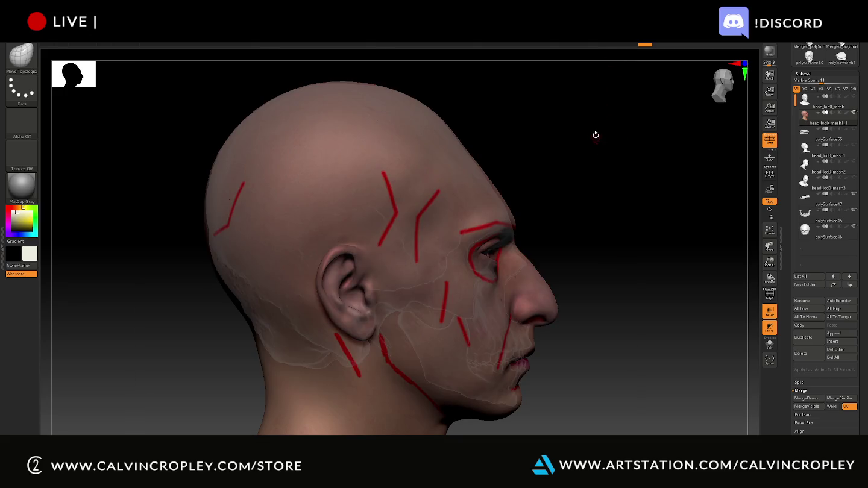
# Step: Save the project over the existing QS_3303 file
pyautogui.press('ctrl')
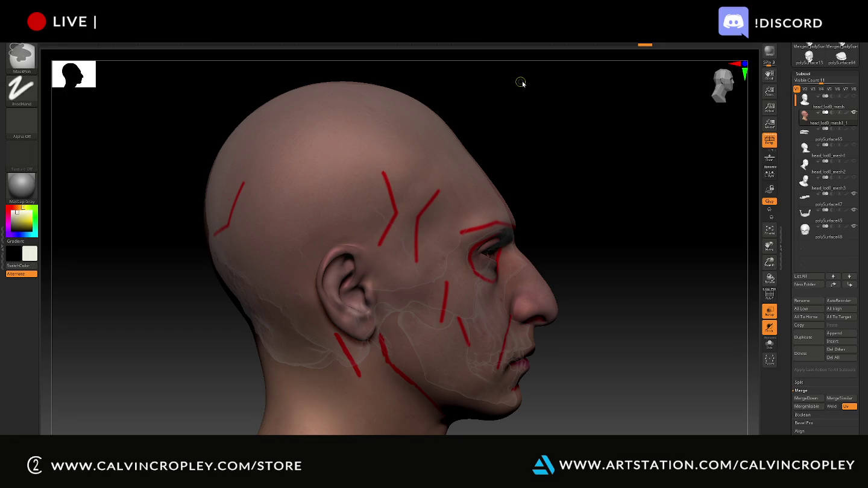
pyautogui.hotkey('ctrl', 's')
pyautogui.doubleClick(504, 61)
pyautogui.click(456, 236)
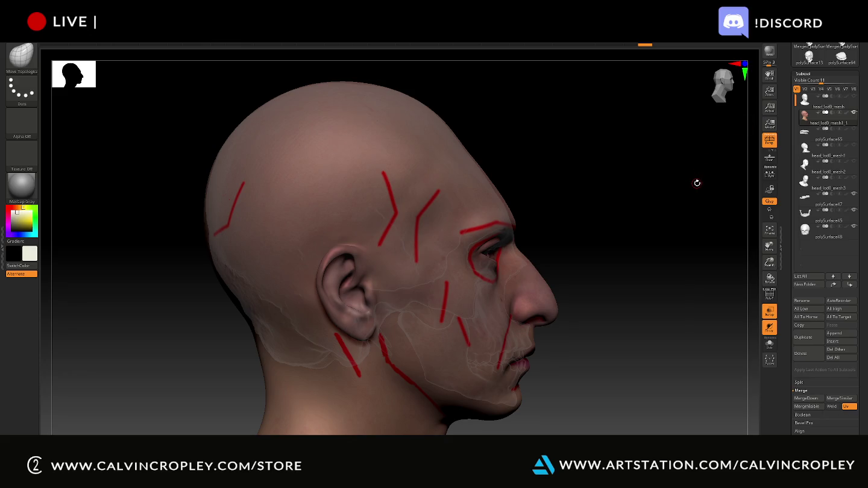
# Step: Turn the head to face front and show its polygon wireframe with Draw Polyframe
pyautogui.moveTo(695, 183)
pyautogui.mouseDown()
pyautogui.moveTo(655, 180)
pyautogui.moveTo(692, 188)
pyautogui.mouseUp()
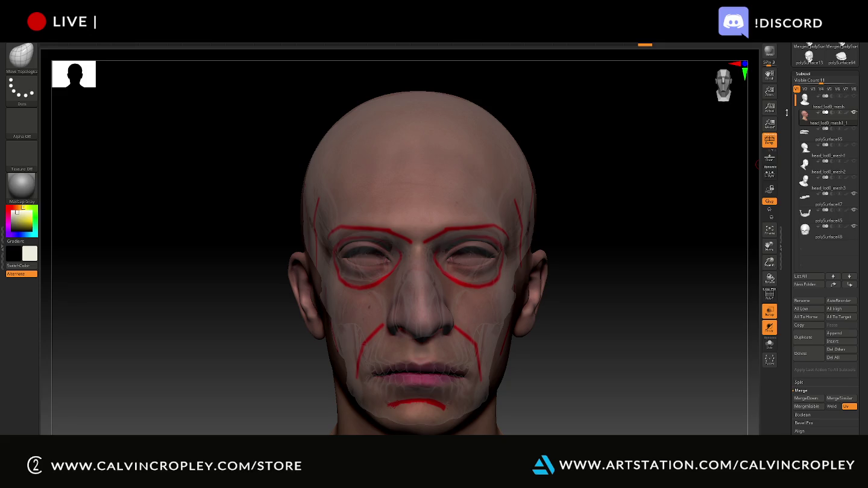
pyautogui.moveTo(678, 153); pyautogui.dragTo(685, 158)
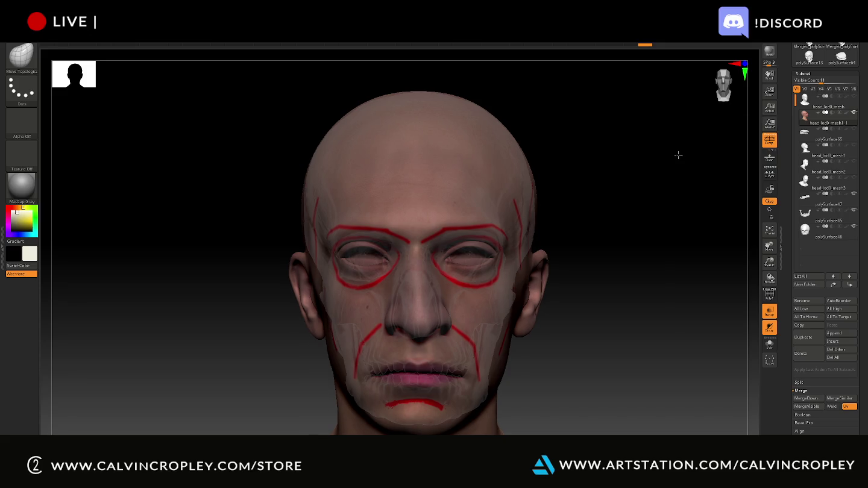
pyautogui.click(770, 295)
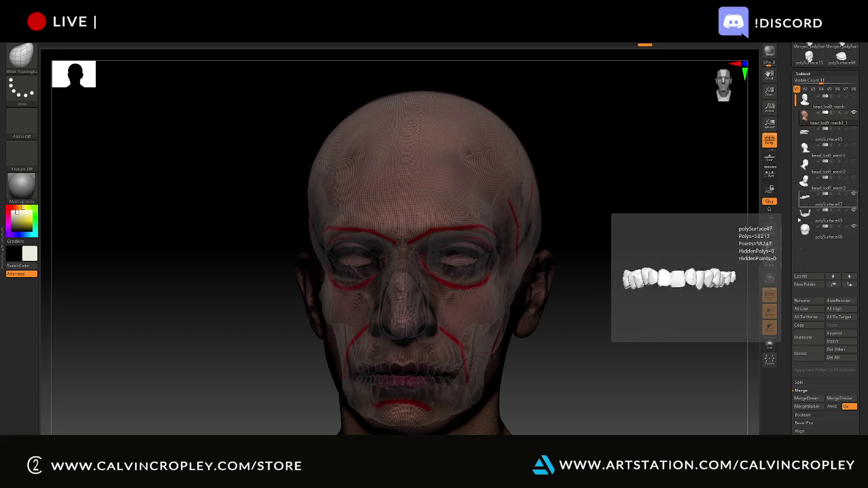
# Step: Turn off head transparency and hide the head_lod0_mesh1_1 subtool
pyautogui.moveTo(730, 231)
pyautogui.mouseDown()
pyautogui.moveTo(718, 234)
pyautogui.moveTo(785, 234)
pyautogui.mouseUp()
pyautogui.click(771, 312)
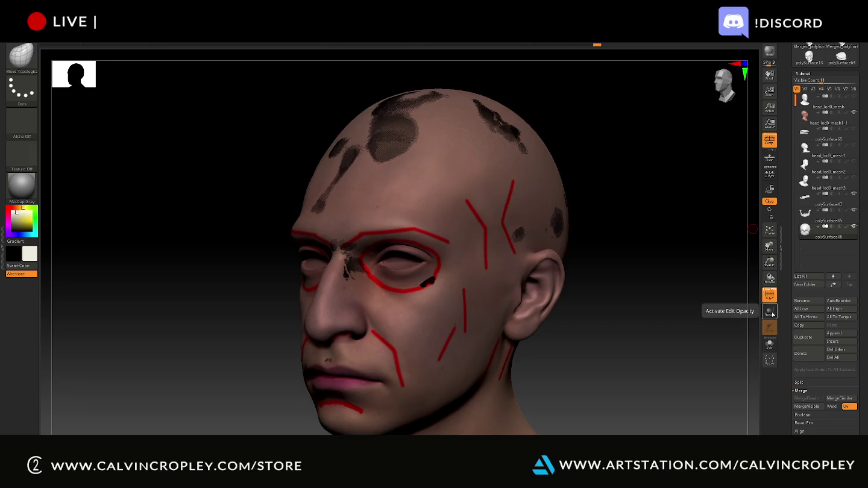
pyautogui.moveTo(830, 222)
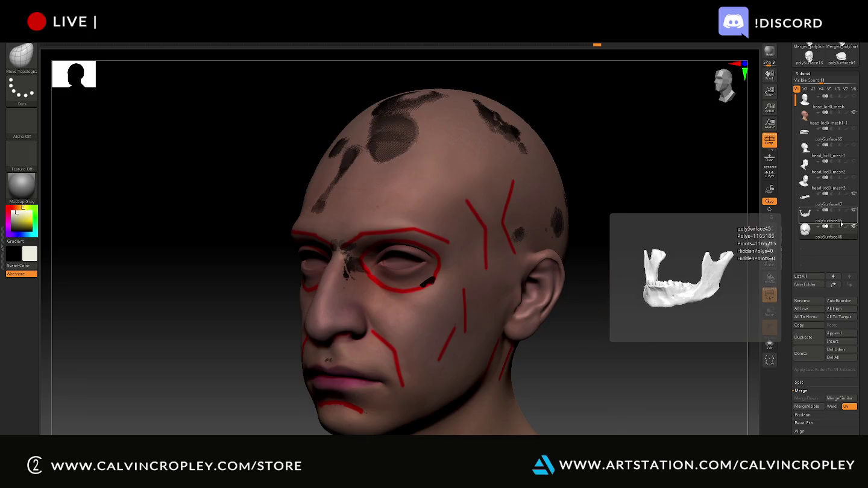
pyautogui.click(854, 113)
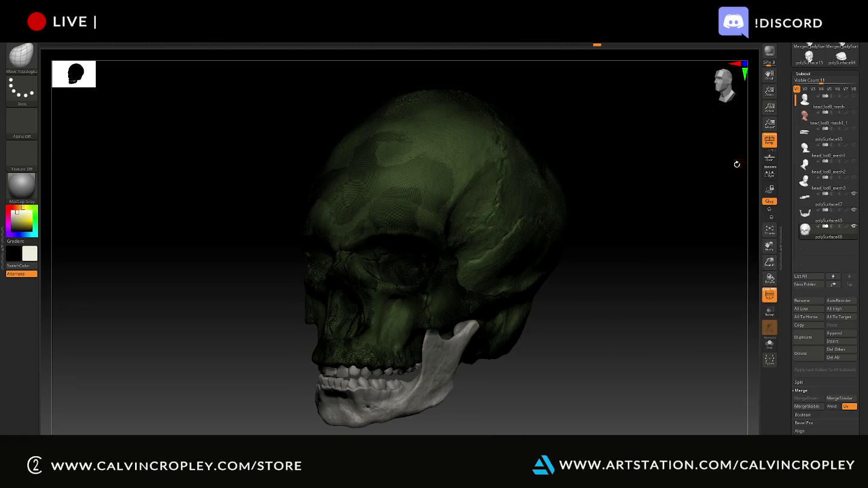
# Step: Make the skull the active subtool and turn the skull and jaw to a frontal view
pyautogui.moveTo(700, 181)
pyautogui.mouseDown()
pyautogui.moveTo(743, 196)
pyautogui.moveTo(723, 229)
pyautogui.moveTo(695, 205)
pyautogui.moveTo(689, 170)
pyautogui.moveTo(665, 172)
pyautogui.moveTo(687, 174)
pyautogui.moveTo(675, 192)
pyautogui.mouseUp()
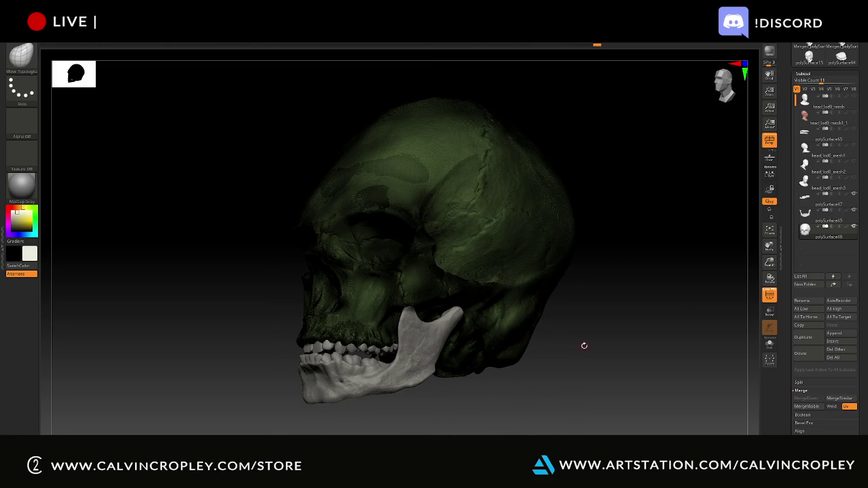
pyautogui.keyDown('alt'); pyautogui.click(420, 350); pyautogui.keyUp('alt')
pyautogui.moveTo(579, 356); pyautogui.dragTo(604, 358)
pyautogui.moveTo(539, 313)
pyautogui.mouseDown()
pyautogui.moveTo(633, 296)
pyautogui.moveTo(626, 286)
pyautogui.moveTo(654, 283)
pyautogui.moveTo(661, 244)
pyautogui.moveTo(624, 353)
pyautogui.moveTo(635, 296)
pyautogui.moveTo(644, 298)
pyautogui.moveTo(616, 301)
pyautogui.mouseUp()
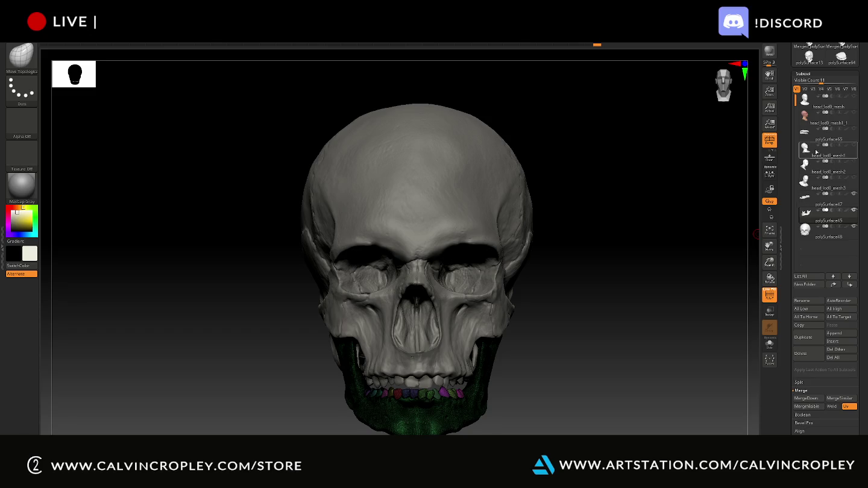
pyautogui.moveTo(807, 155)
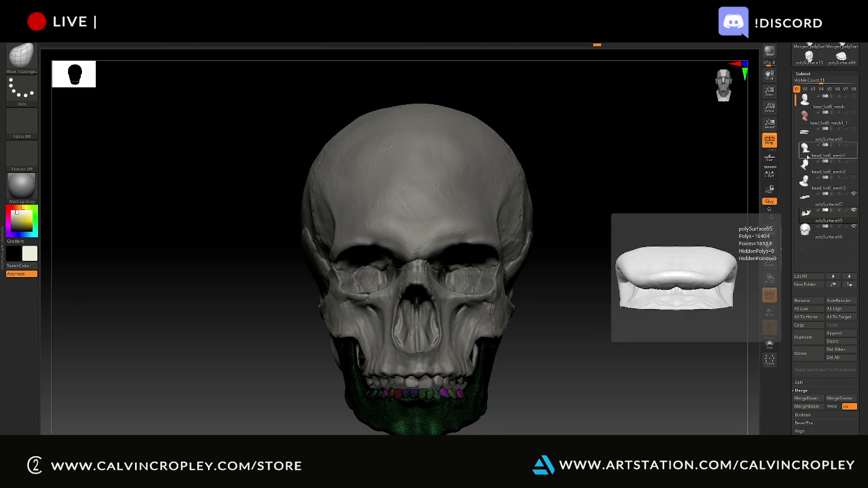
# Step: MergeDown the teeth subtool into the skull
pyautogui.click(807, 201)
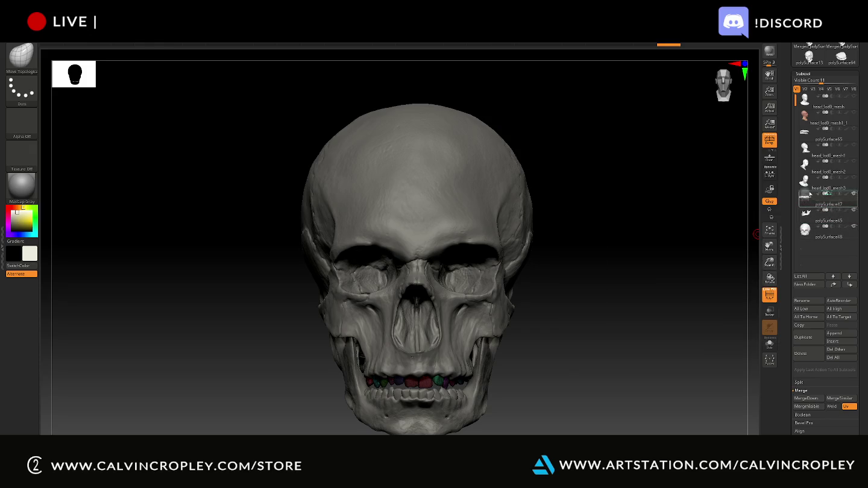
pyautogui.click(806, 199)
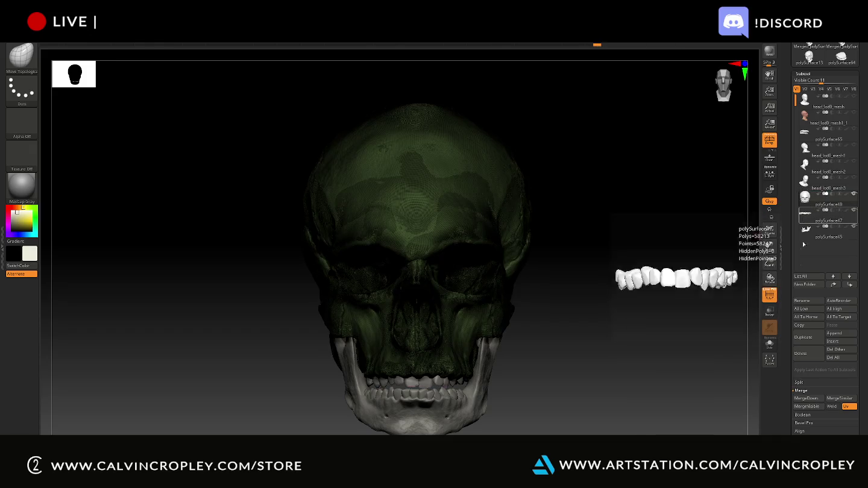
pyautogui.click(816, 398)
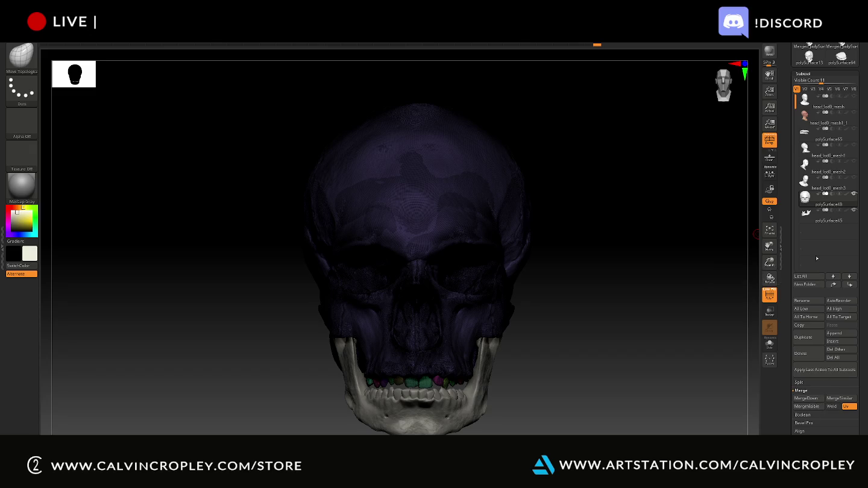
# Step: MergeDown the skull and jaw into a single subtool
pyautogui.press('ctrl')
pyautogui.press('shift')
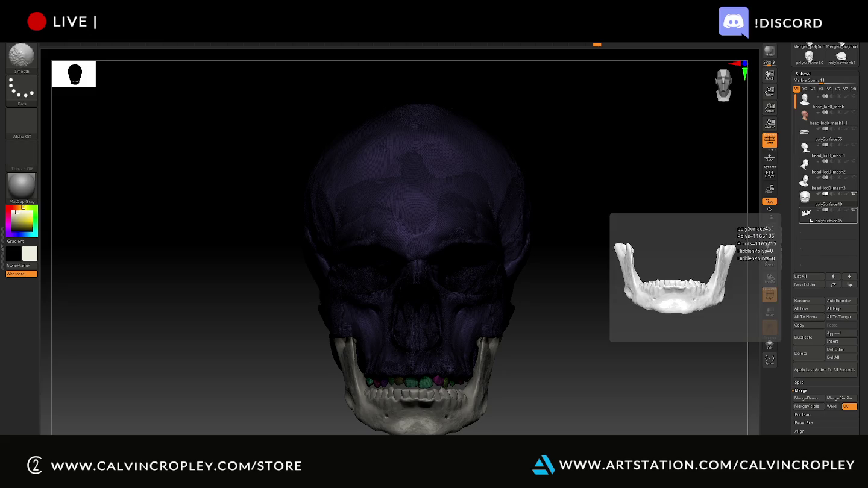
pyautogui.click(806, 197)
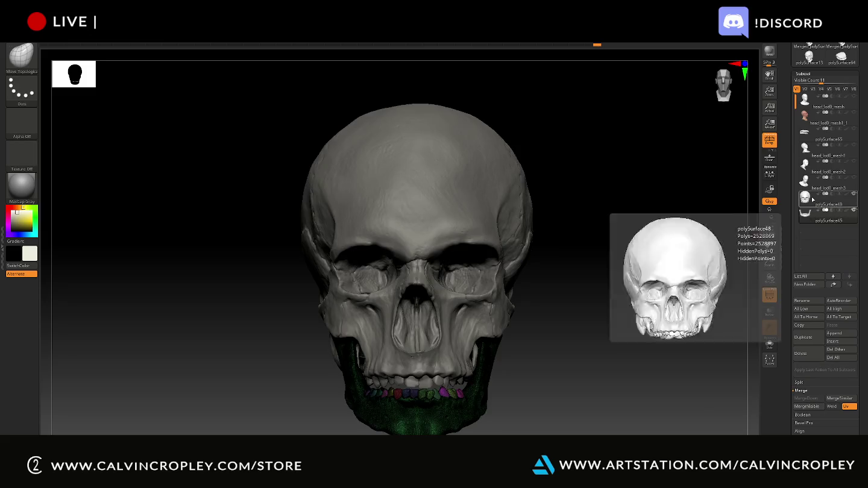
pyautogui.click(808, 214)
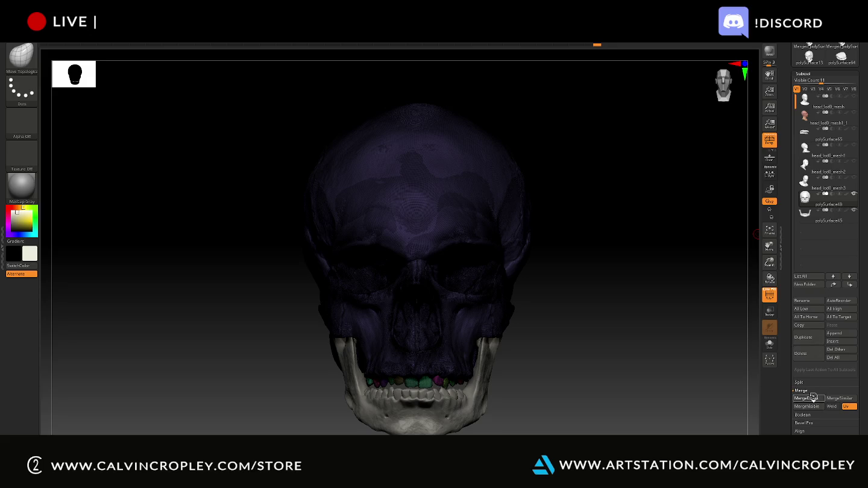
pyautogui.click(813, 398)
pyautogui.scroll(3, 826, 121)
pyautogui.scroll(2, 826, 121)
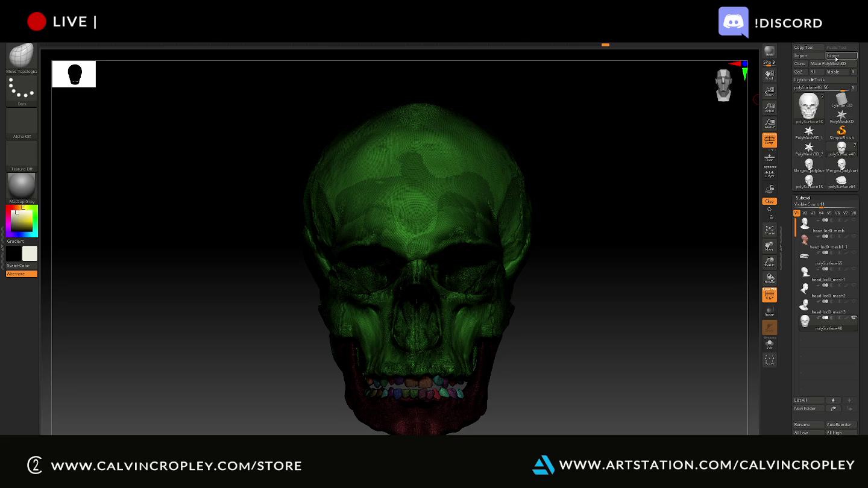
pyautogui.click(835, 56)
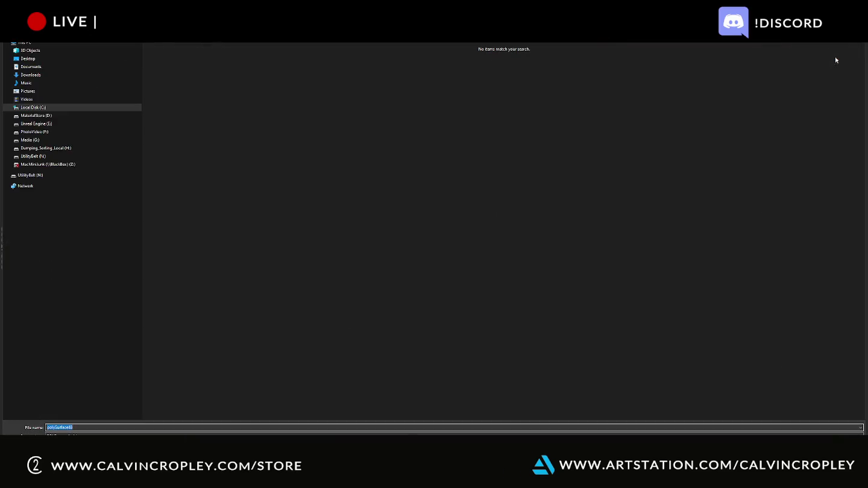
# Step: Browse to Desktop > TextureSubstanceSkullWork and choose the export file format
pyautogui.click(38, 59)
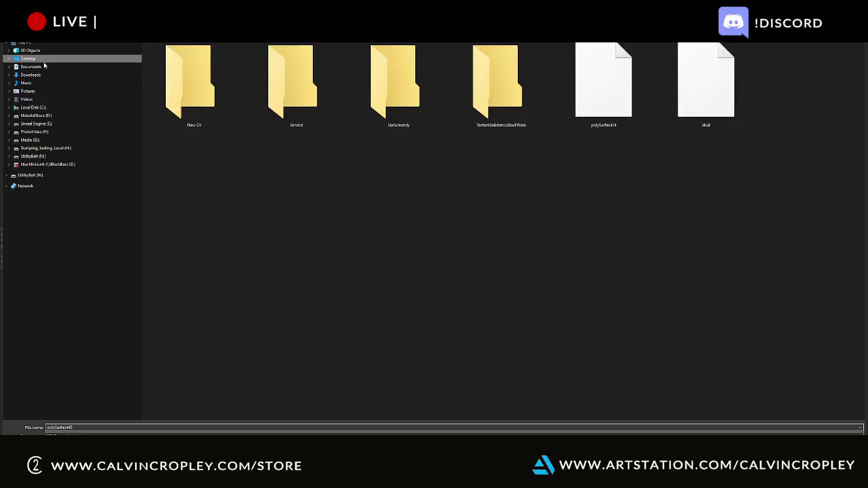
pyautogui.click(505, 106)
pyautogui.doubleClick(504, 105)
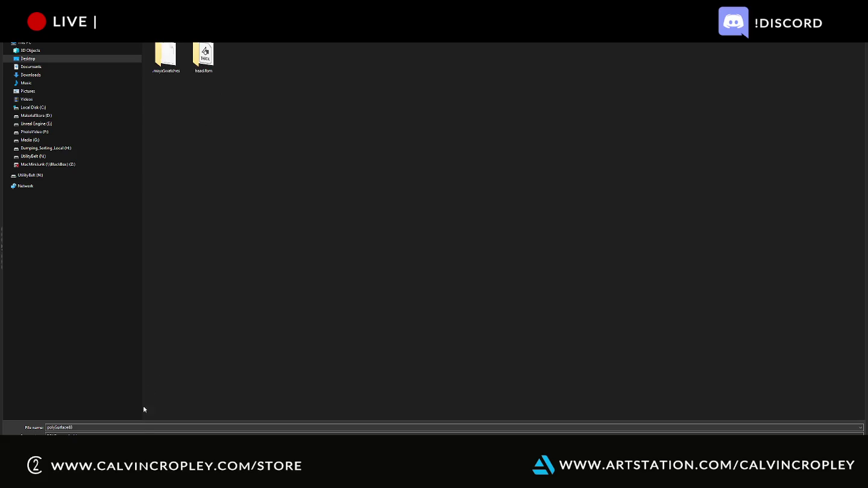
pyautogui.click(134, 434)
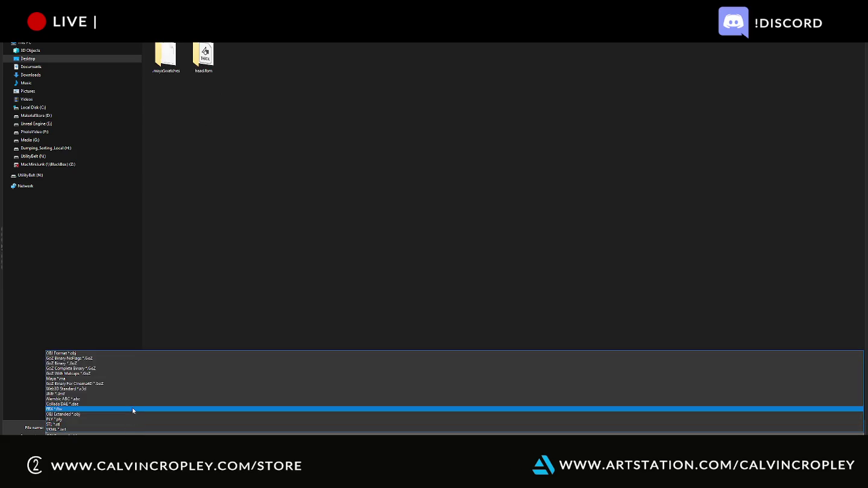
pyautogui.click(133, 408)
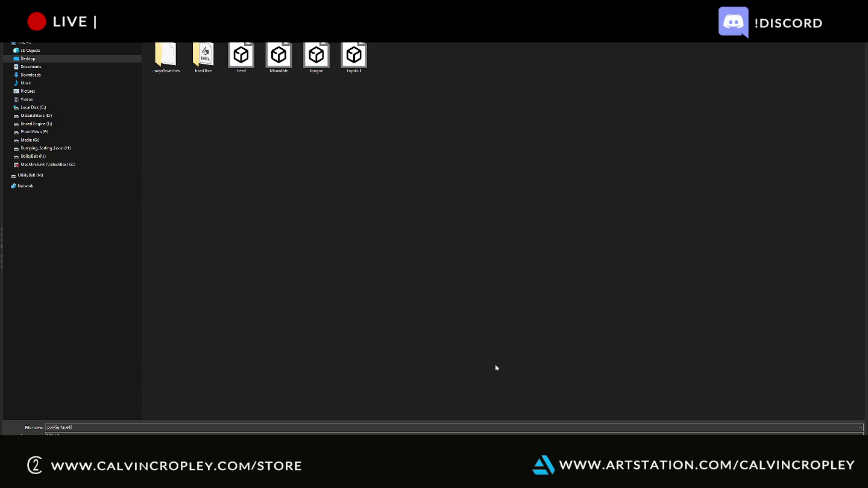
# Step: Create a NewSkull folder there and export polySurface48 into it
pyautogui.rightClick(490, 88)
pyautogui.moveTo(516, 182)
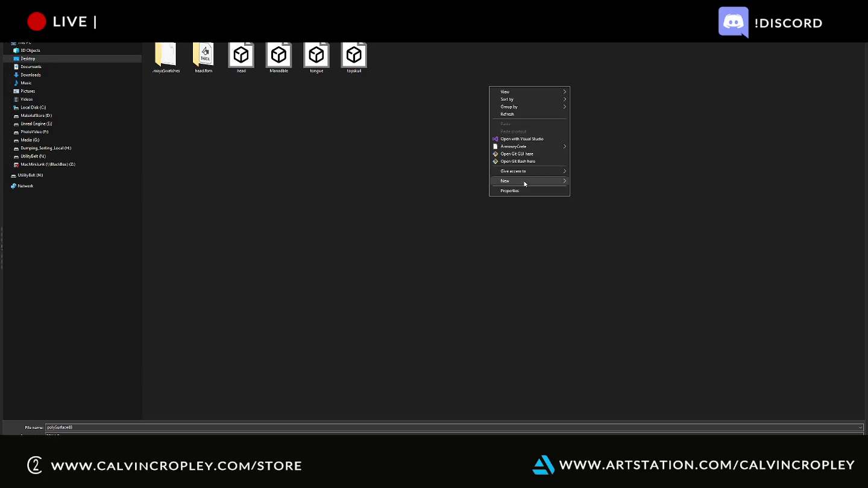
pyautogui.click(600, 182)
pyautogui.write('N')
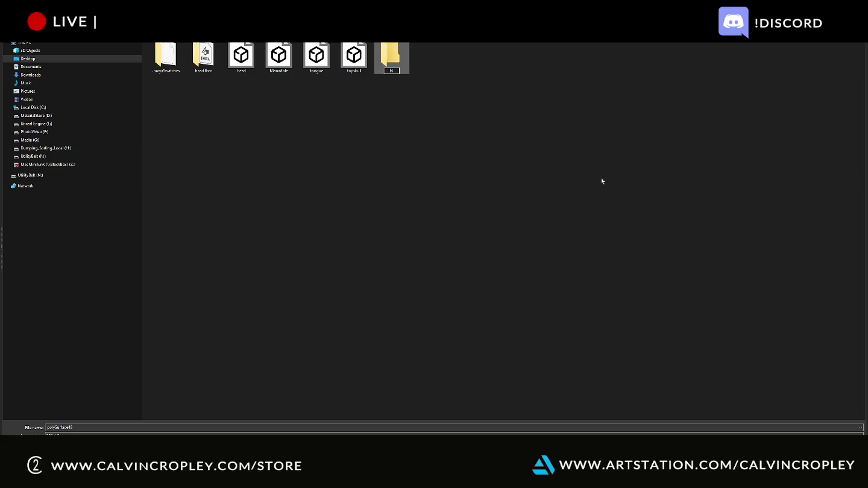
pyautogui.press('Return')
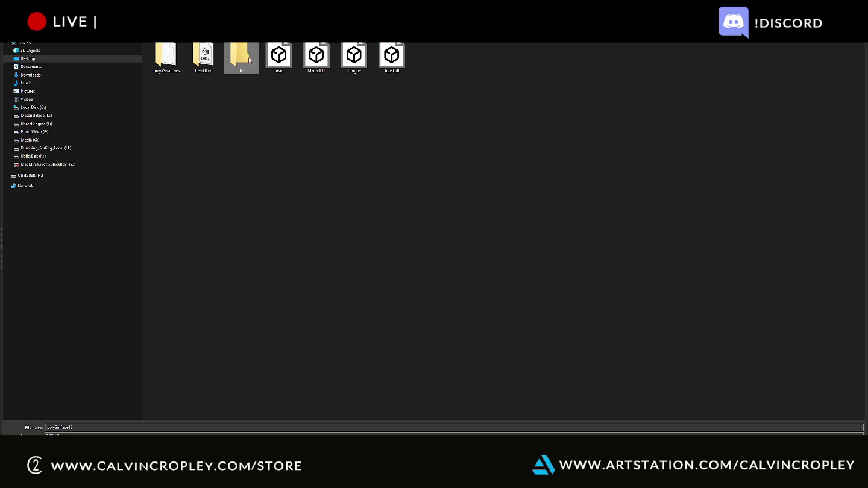
pyautogui.click(242, 72)
pyautogui.write('NewSkull')
pyautogui.click(495, 114)
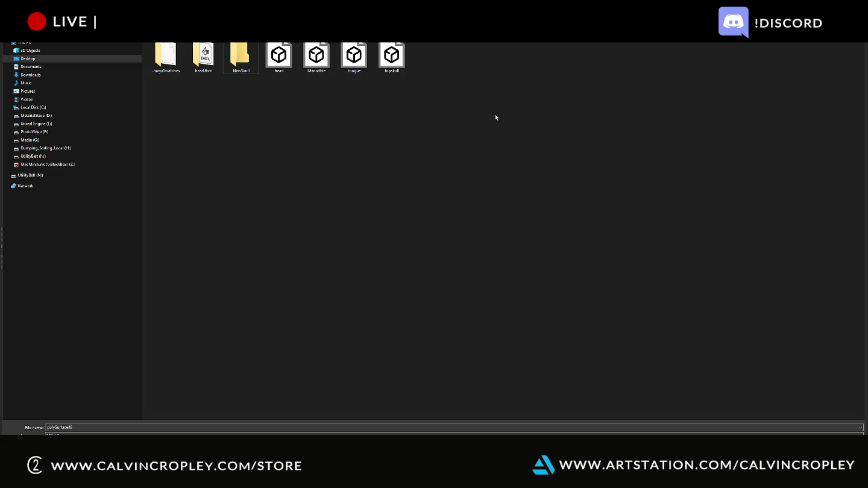
pyautogui.doubleClick(250, 70)
pyautogui.press('Return')
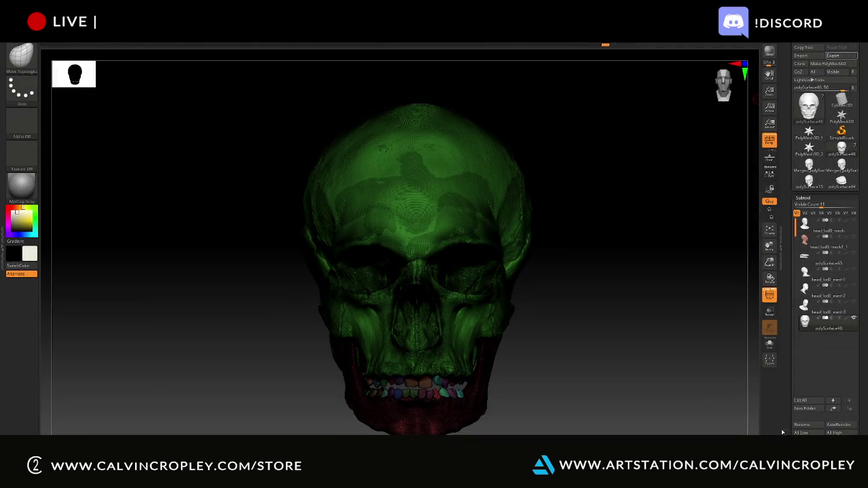
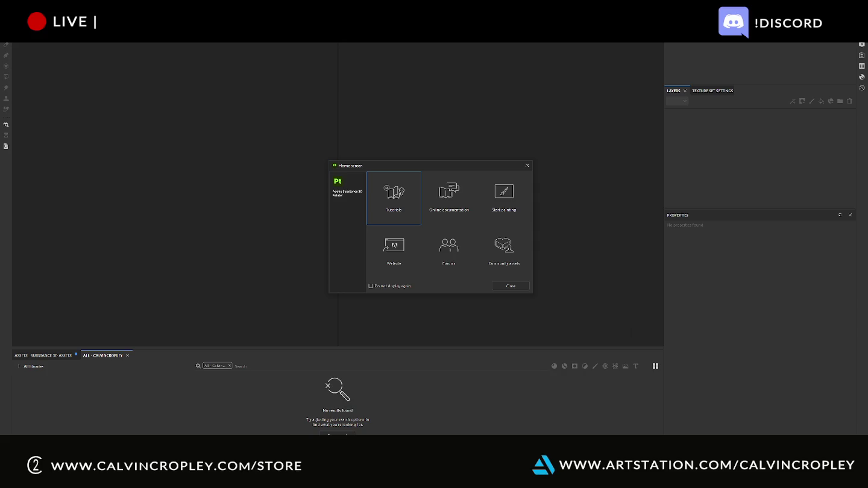
# Step: Start a new project using the polySurface40.fbx mesh from the NewSkull folder
pyautogui.click(512, 287)
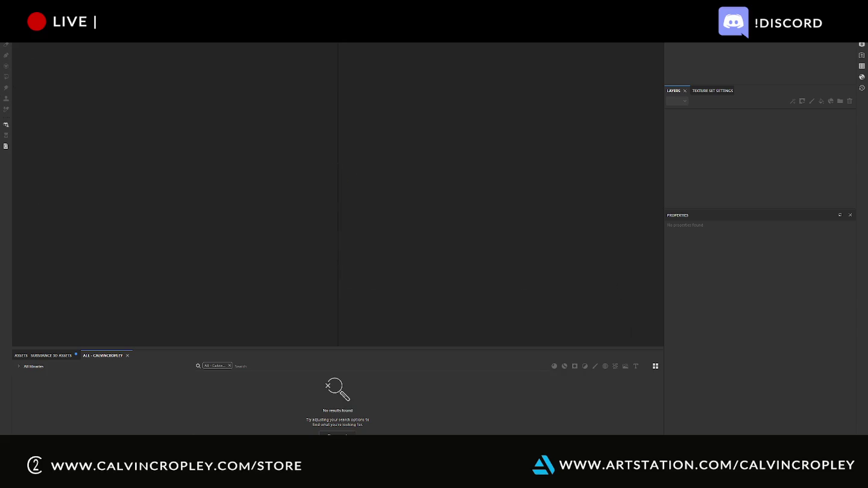
pyautogui.click(18, 36)
pyautogui.click(30, 48)
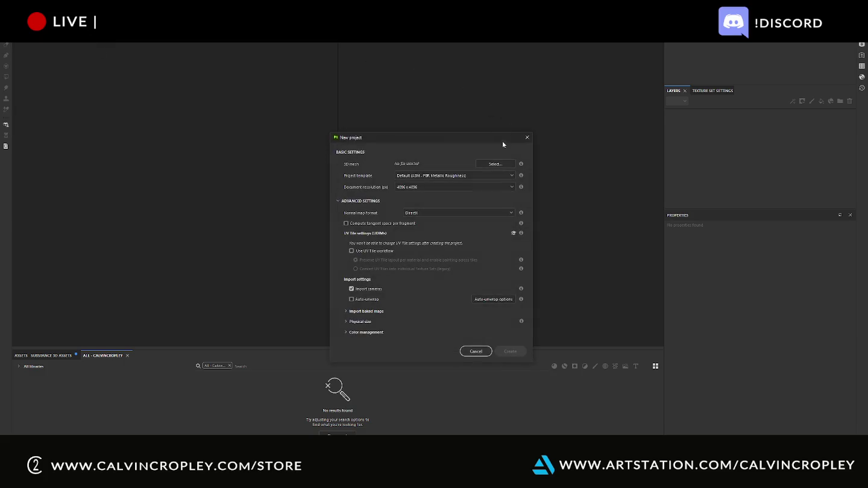
pyautogui.click(496, 164)
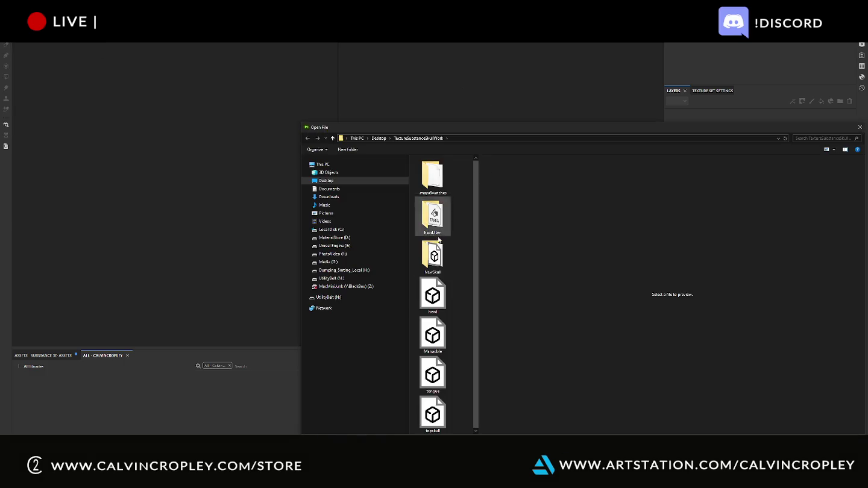
pyautogui.doubleClick(433, 257)
pyautogui.doubleClick(435, 172)
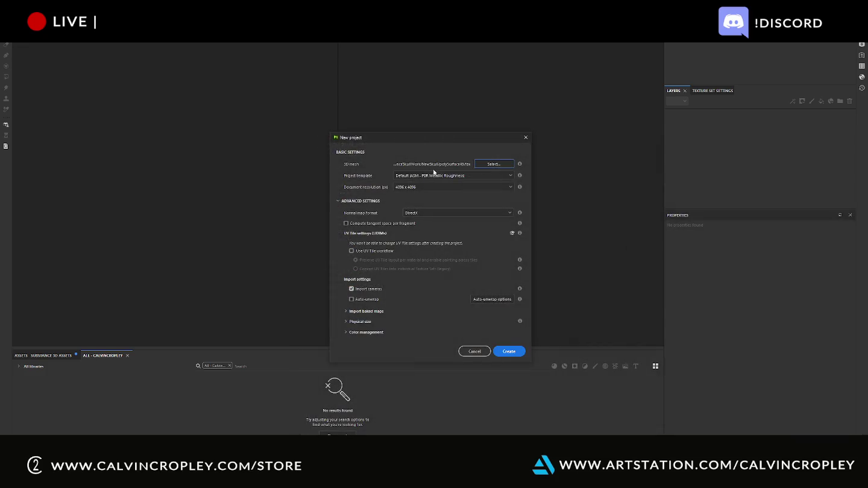
pyautogui.click(509, 350)
# Step: Choose the ASM - PBR Metallic Roughness starter template at 1024 x 1024 and create the project
pyautogui.click(456, 175)
pyautogui.scroll(-2, 453, 200)
pyautogui.scroll(-2, 453, 201)
pyautogui.scroll(-2, 453, 201)
pyautogui.scroll(-2, 453, 201)
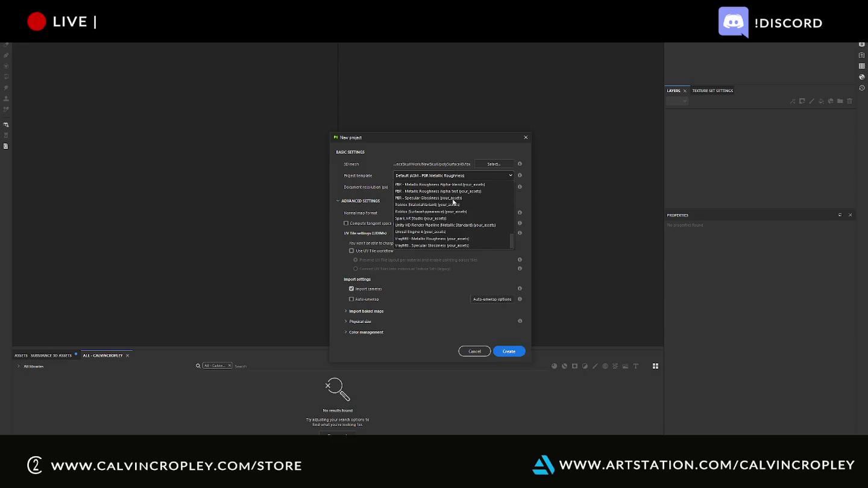
pyautogui.click(421, 204)
pyautogui.click(442, 178)
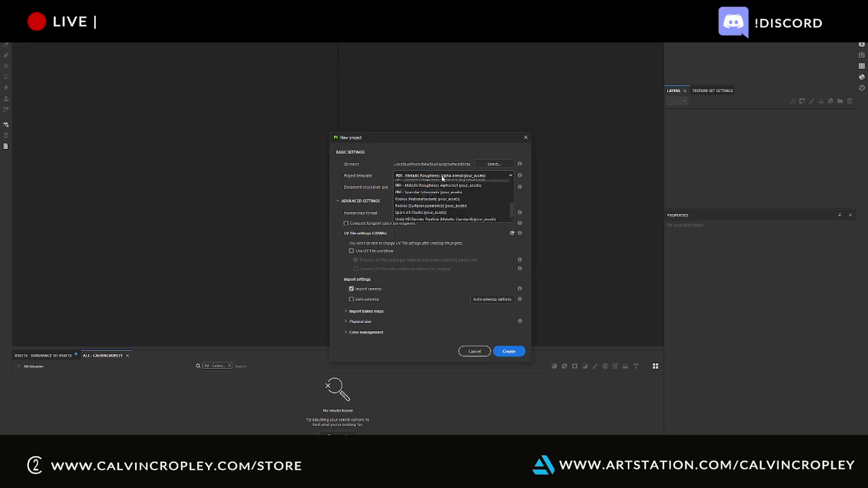
pyautogui.scroll(-1, 481, 208)
pyautogui.scroll(3, 481, 208)
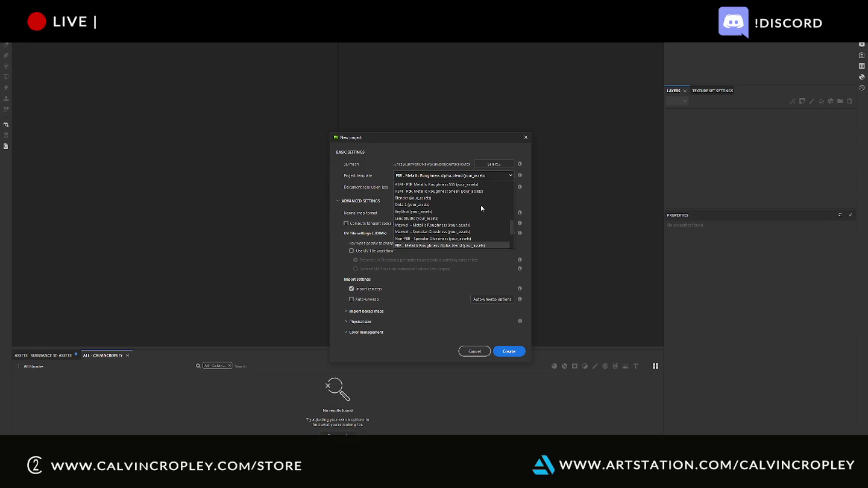
pyautogui.scroll(2, 481, 208)
pyautogui.scroll(2, 481, 208)
pyautogui.scroll(2, 481, 208)
pyautogui.scroll(1, 481, 208)
pyautogui.scroll(1, 481, 208)
pyautogui.scroll(2, 481, 208)
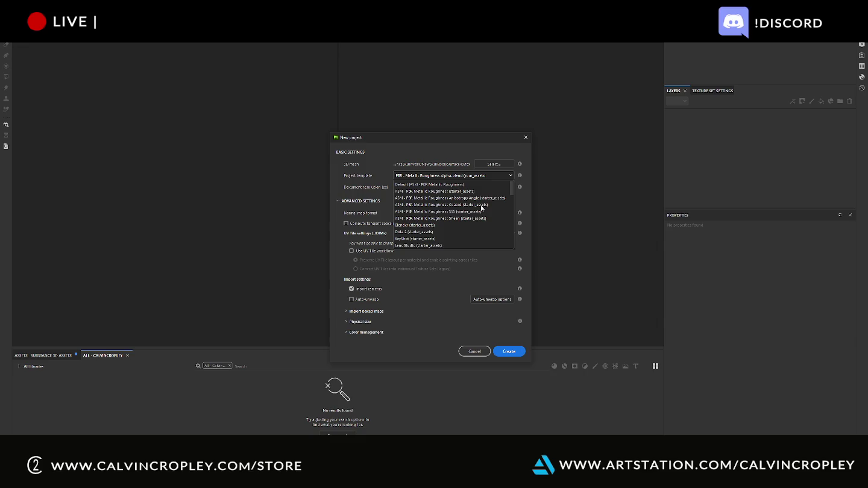
pyautogui.click(473, 192)
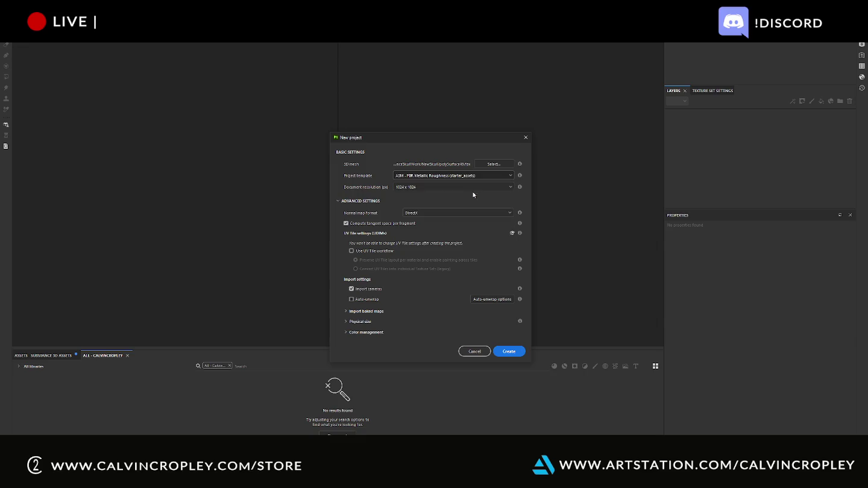
pyautogui.click(509, 352)
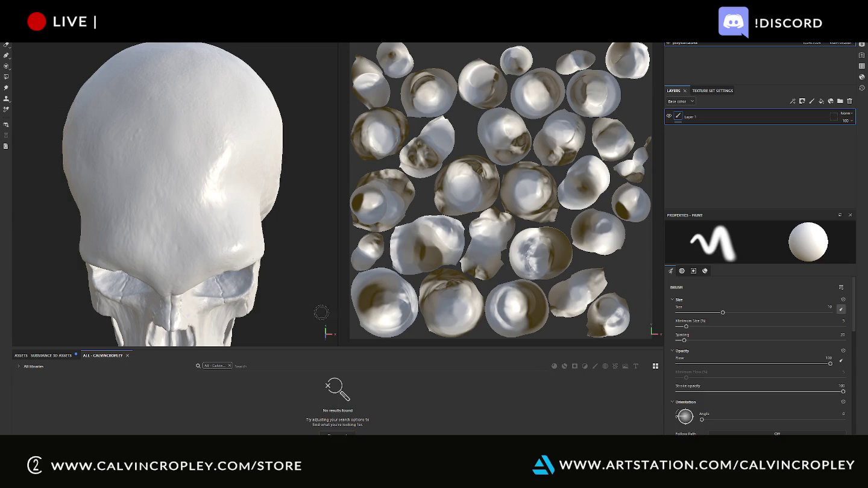
# Step: Search 'bone' in Assets and drop the Organic Bone material onto the skull
pyautogui.moveTo(328, 310)
pyautogui.keyDown('alt'); pyautogui.mouseDown()
pyautogui.moveTo(304, 236)
pyautogui.moveTo(350, 369)
pyautogui.mouseUp(); pyautogui.keyUp('alt')
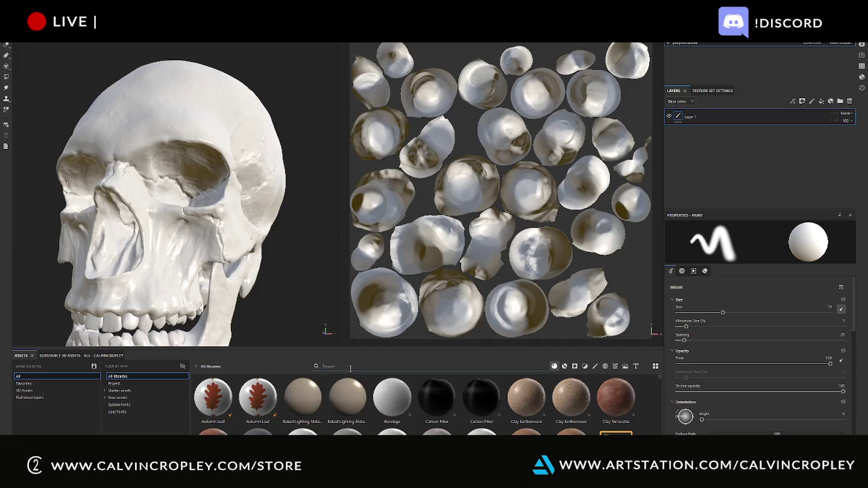
pyautogui.write('bone')
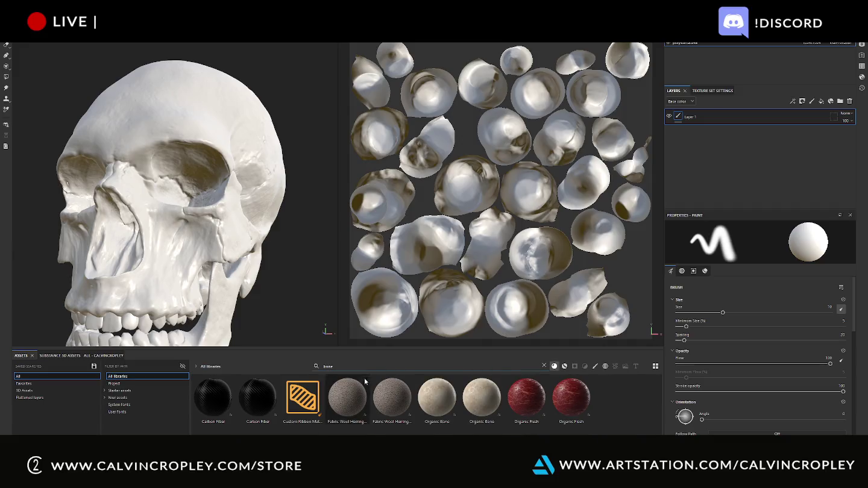
pyautogui.moveTo(473, 402)
pyautogui.mouseDown()
pyautogui.moveTo(270, 262)
pyautogui.moveTo(266, 278)
pyautogui.moveTo(284, 255)
pyautogui.moveTo(273, 267)
pyautogui.moveTo(278, 283)
pyautogui.moveTo(277, 273)
pyautogui.moveTo(260, 293)
pyautogui.moveTo(285, 287)
pyautogui.moveTo(284, 294)
pyautogui.moveTo(292, 262)
pyautogui.mouseUp()
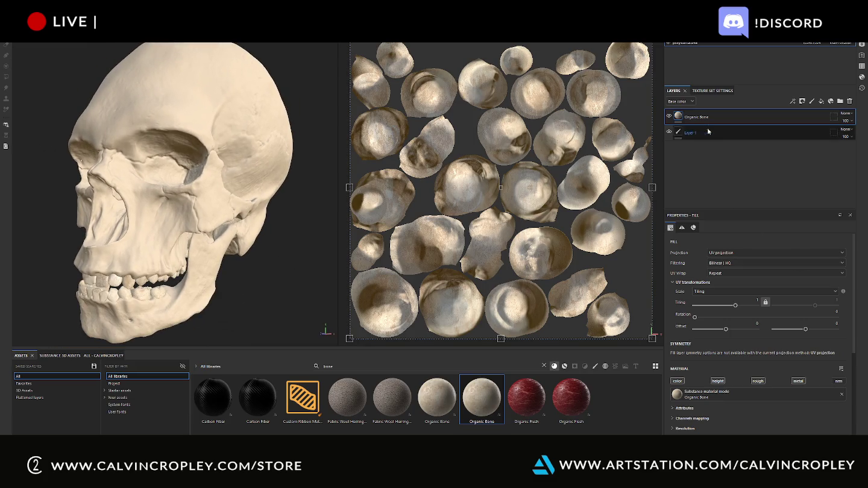
# Step: Bring up the Bake Mesh Maps dialog from Texture Set Settings
pyautogui.click(712, 91)
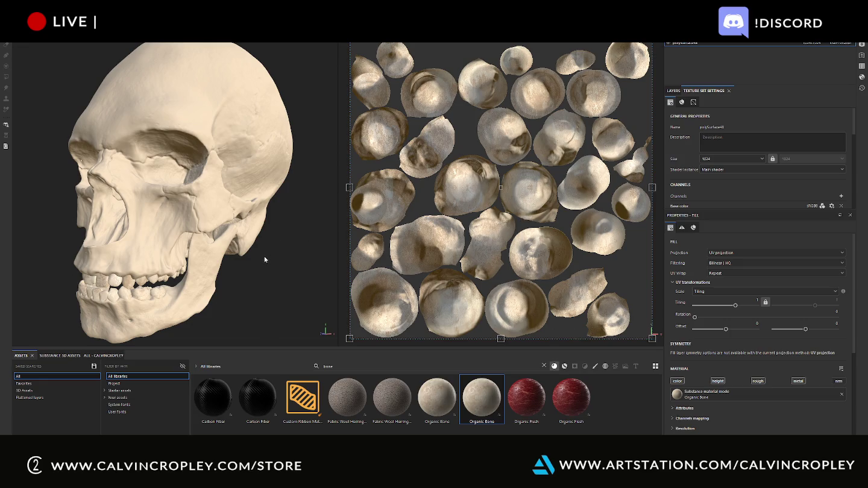
pyautogui.scroll(-3, 813, 339)
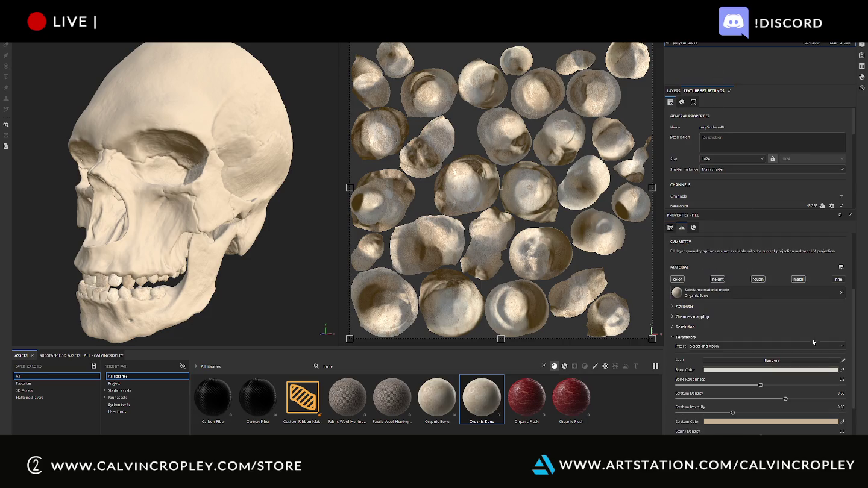
pyautogui.scroll(3, 811, 341)
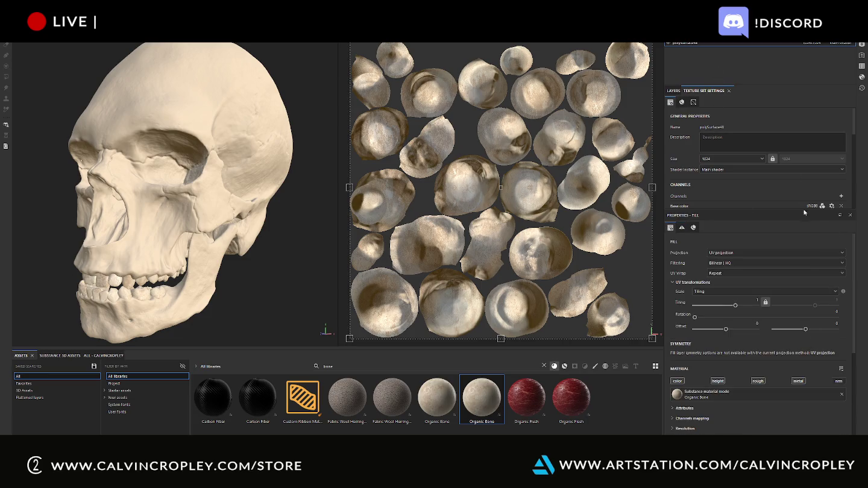
pyautogui.scroll(-3, 792, 156)
pyautogui.scroll(-3, 792, 158)
pyautogui.click(821, 178)
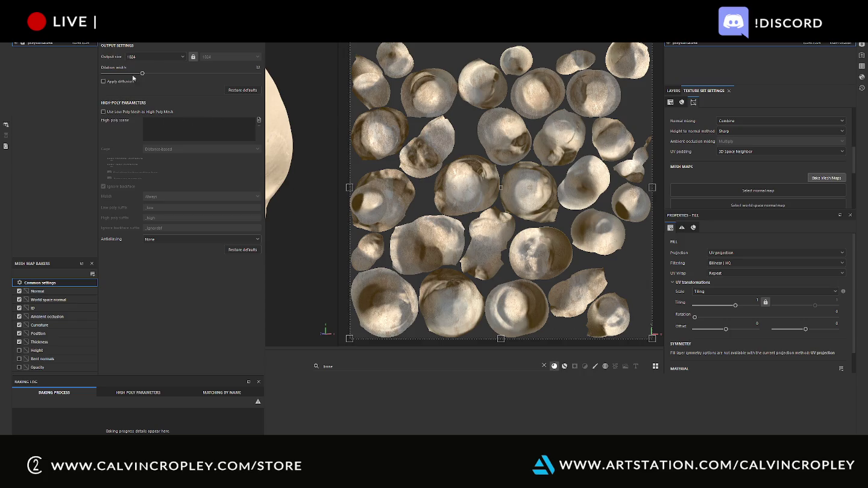
# Step: Bake the skull's mesh maps at 2048 output size, then Alt+Tab back to ZBrush
pyautogui.click(181, 57)
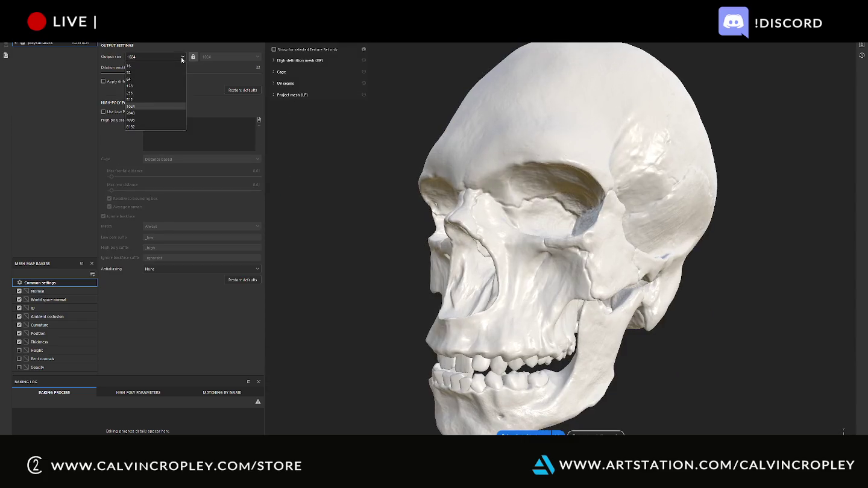
pyautogui.click(145, 114)
pyautogui.click(519, 432)
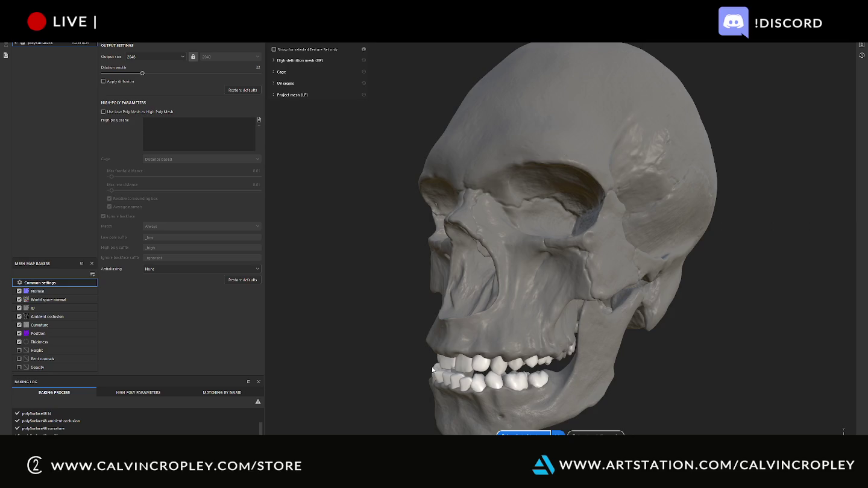
pyautogui.hotkey('alt', 'Tab')
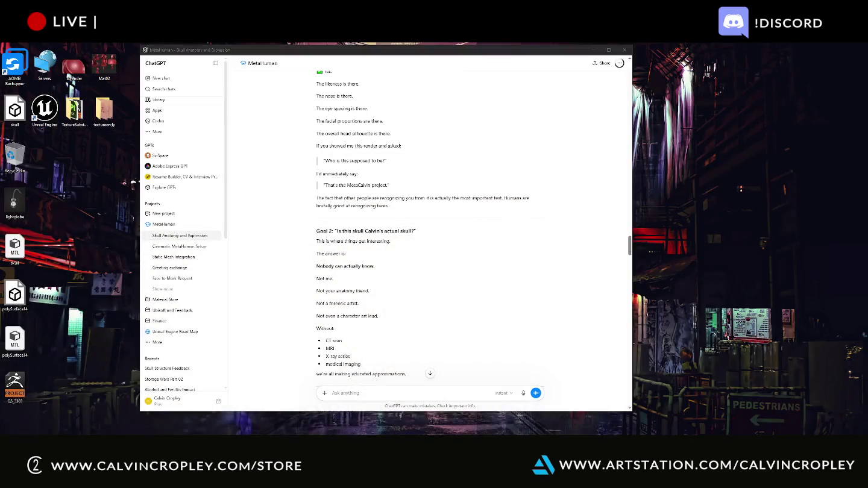
pyautogui.hotkey('alt', 'Tab')
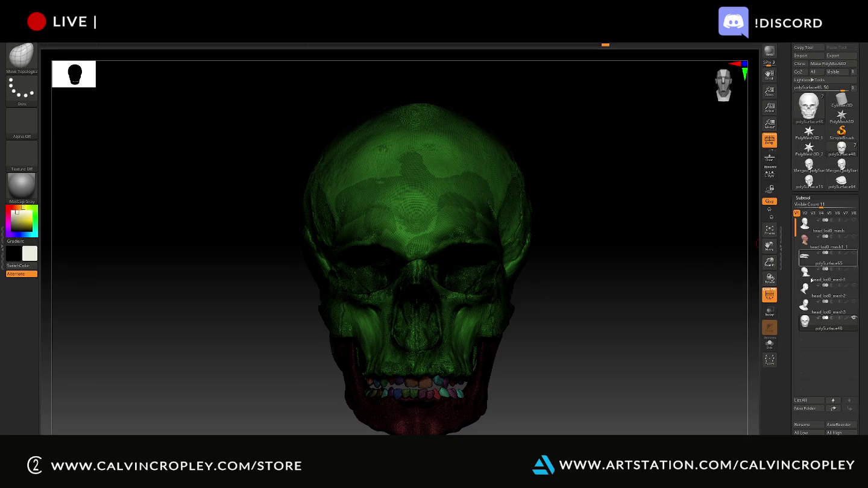
pyautogui.moveTo(825, 326)
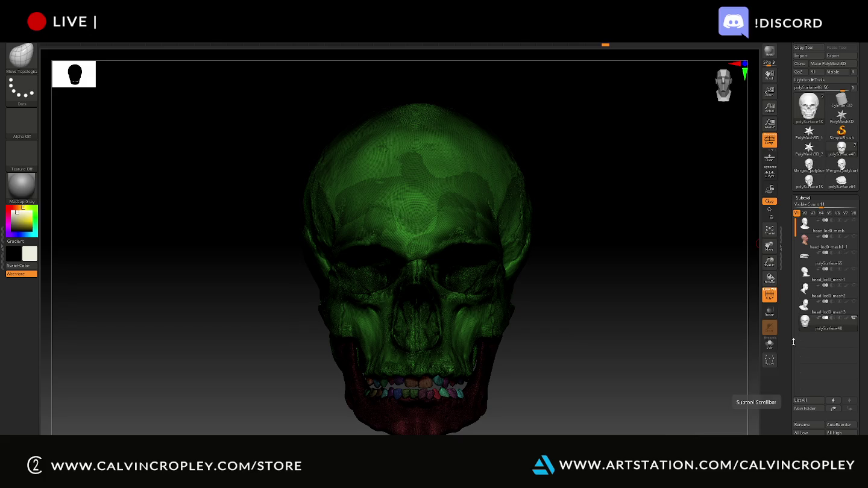
# Step: Merge the subtool below into the skull subtool polySurface80 with MergeDown
pyautogui.scroll(-5, 802, 349)
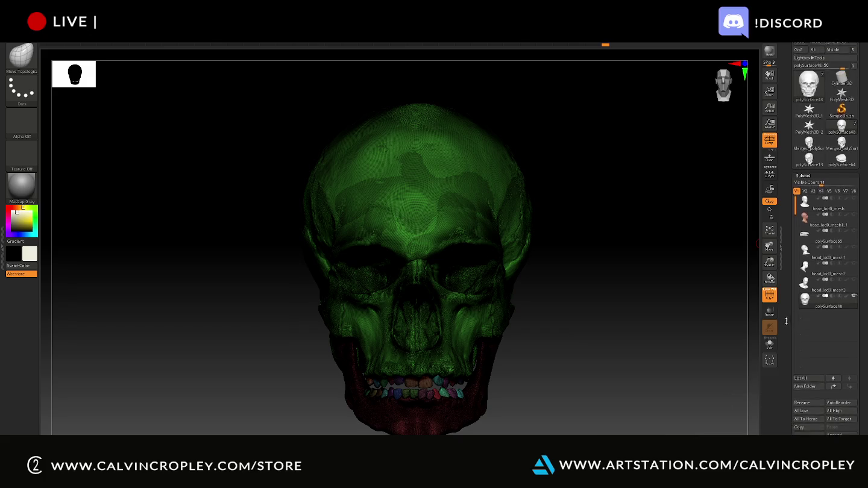
pyautogui.click(802, 387)
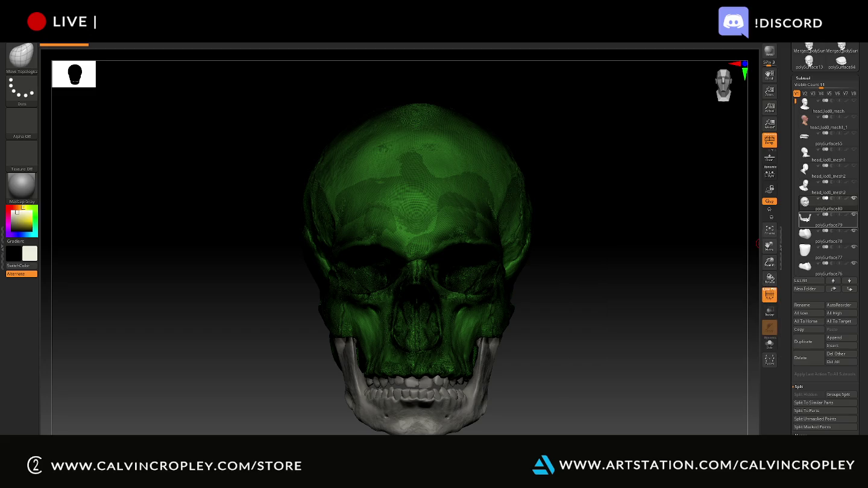
pyautogui.click(829, 205)
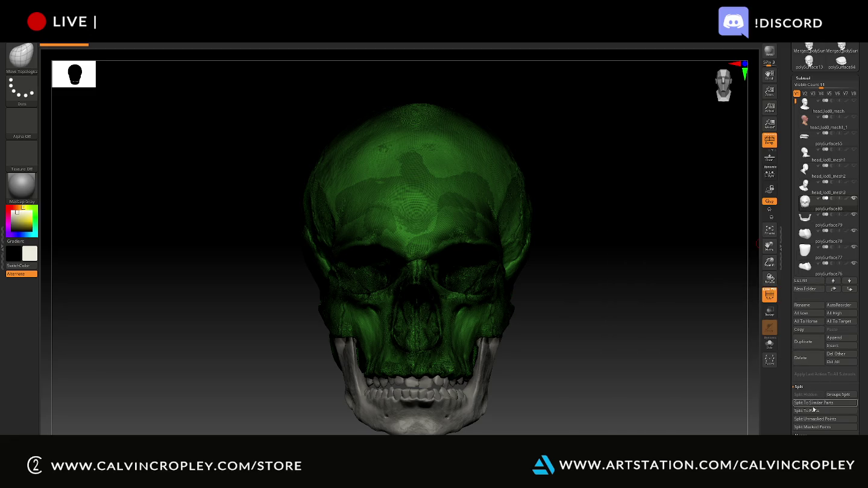
pyautogui.click(799, 386)
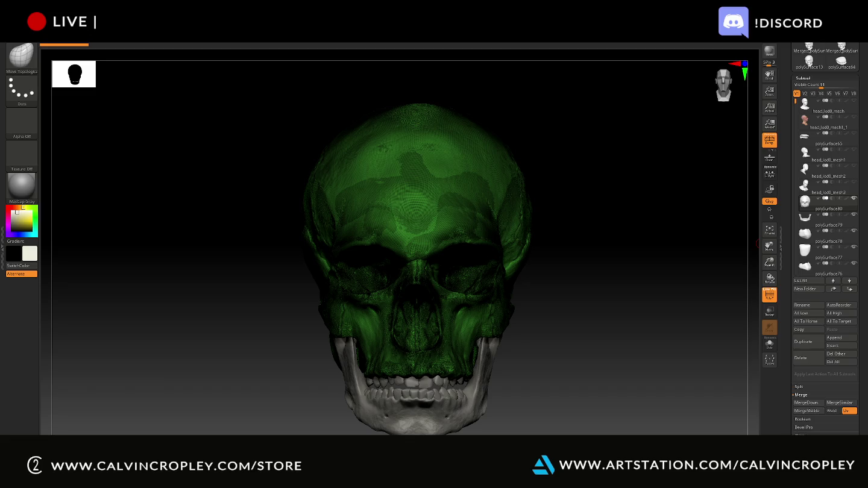
pyautogui.click(815, 403)
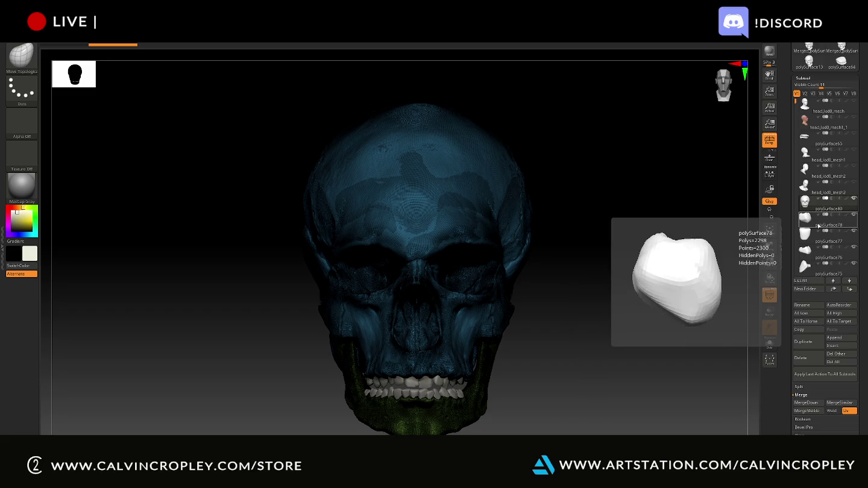
# Step: Merge all the loose teeth pieces down into polySurface78
pyautogui.click(820, 226)
pyautogui.click(813, 403)
pyautogui.click(813, 403)
pyautogui.click(813, 404)
pyautogui.click(813, 404)
pyautogui.click(813, 404)
pyautogui.click(813, 406)
pyautogui.click(813, 405)
pyautogui.click(813, 405)
pyautogui.click(813, 405)
pyautogui.click(814, 404)
pyautogui.click(814, 404)
pyautogui.click(814, 404)
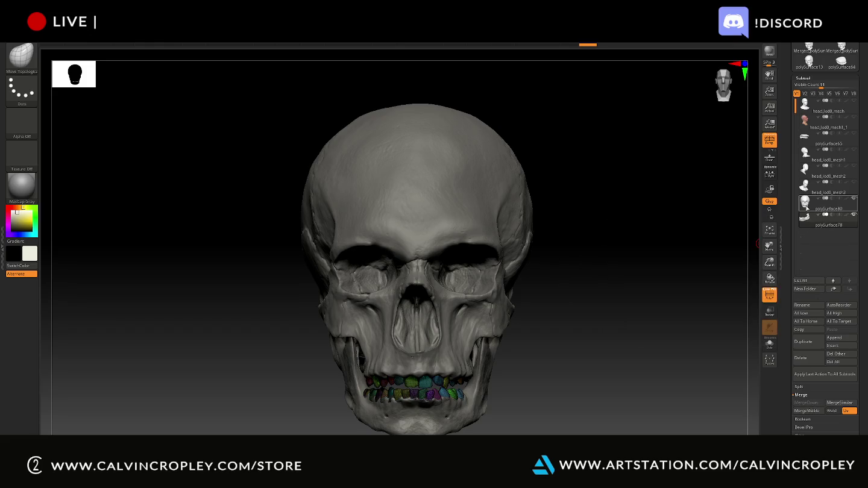
# Step: Duplicate the polySurface80 skull subtool as polySurface81
pyautogui.click(806, 207)
pyautogui.scroll(3, 795, 138)
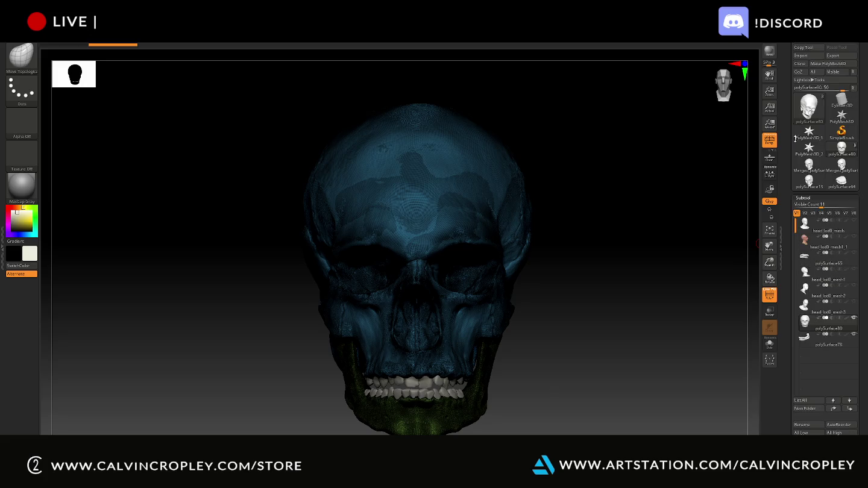
pyautogui.scroll(-3, 799, 193)
pyautogui.scroll(-3, 803, 260)
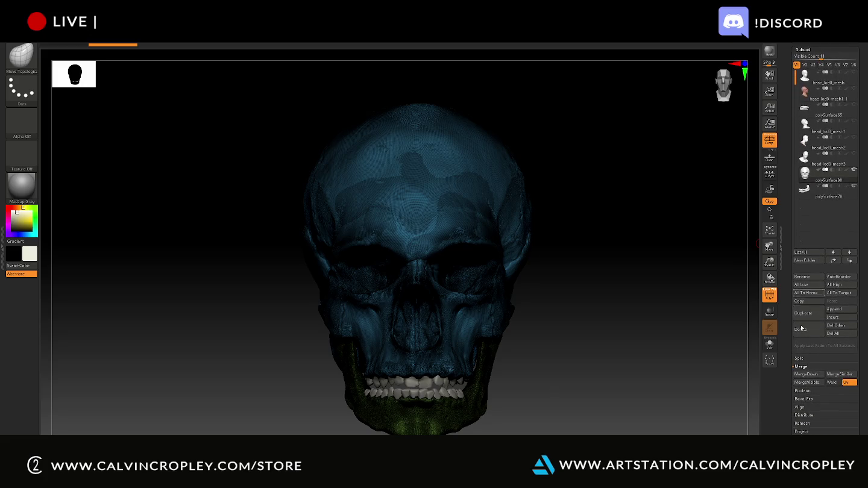
pyautogui.click(802, 432)
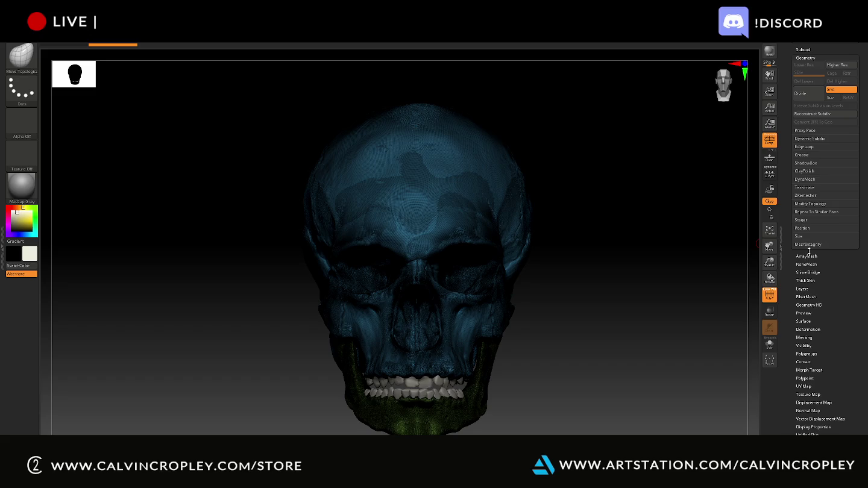
pyautogui.click(803, 50)
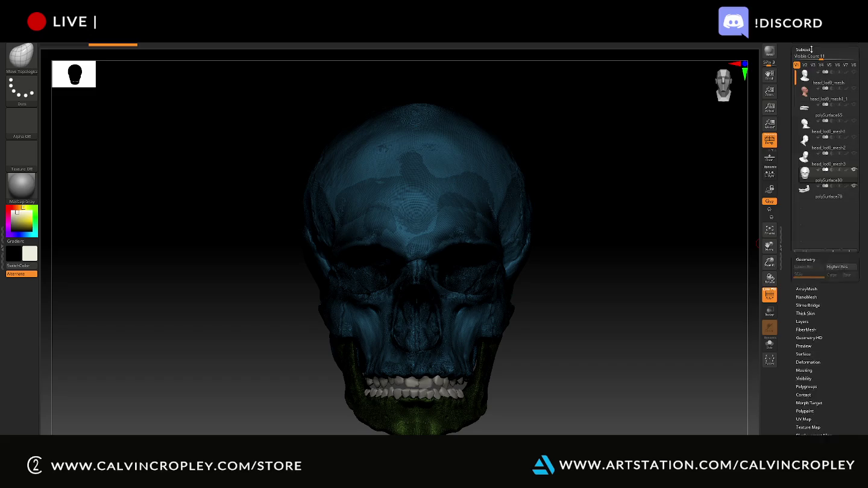
pyautogui.click(810, 313)
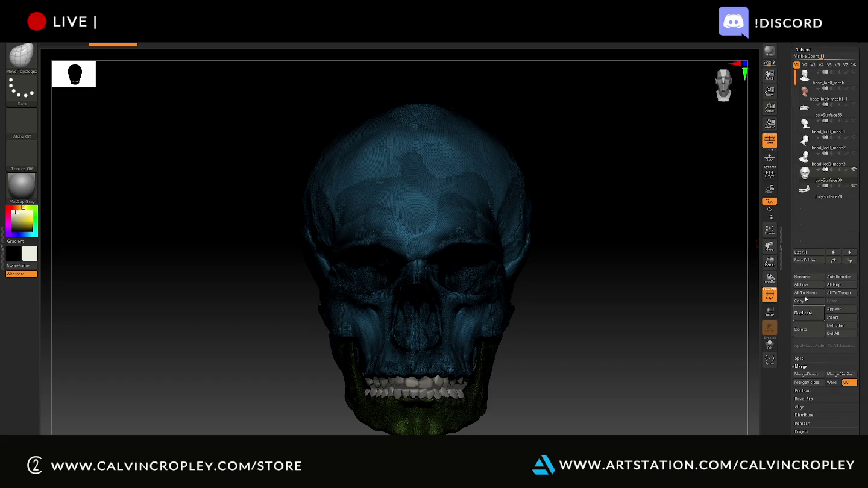
pyautogui.scroll(-3, 802, 196)
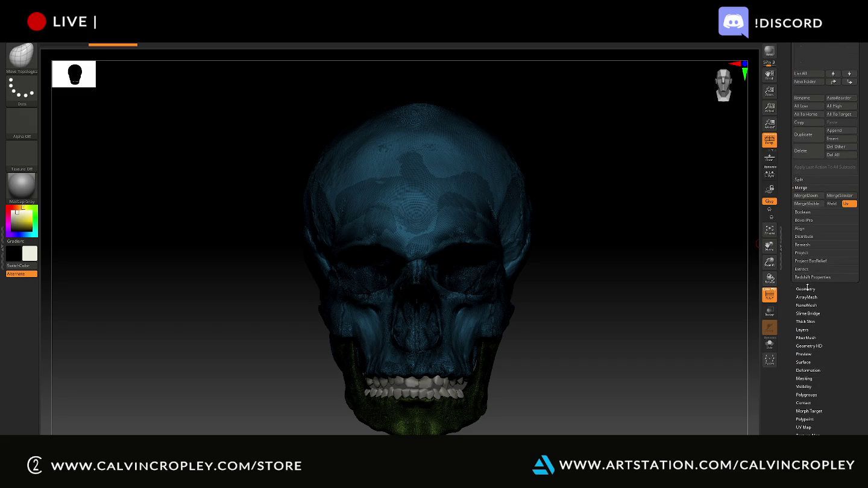
pyautogui.scroll(-3, 811, 286)
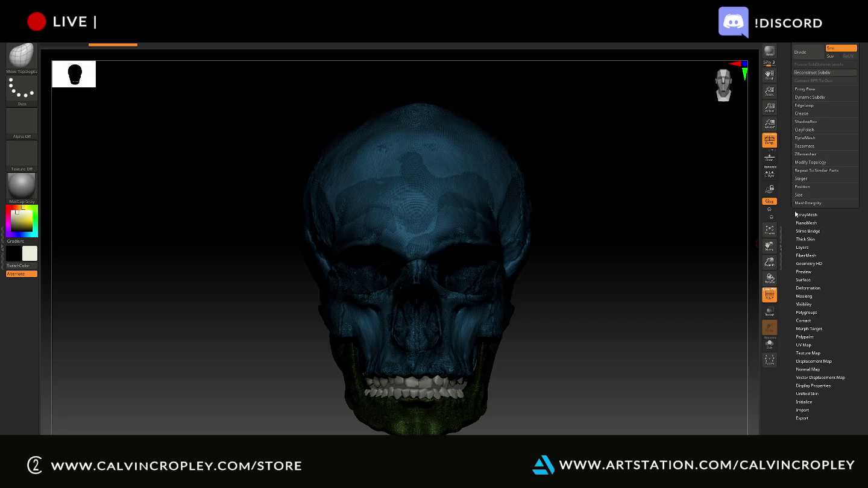
# Step: Raise the ZRemesher Target Polygons Count from 5 to about 20
pyautogui.moveTo(792, 222); pyautogui.dragTo(790, 266)
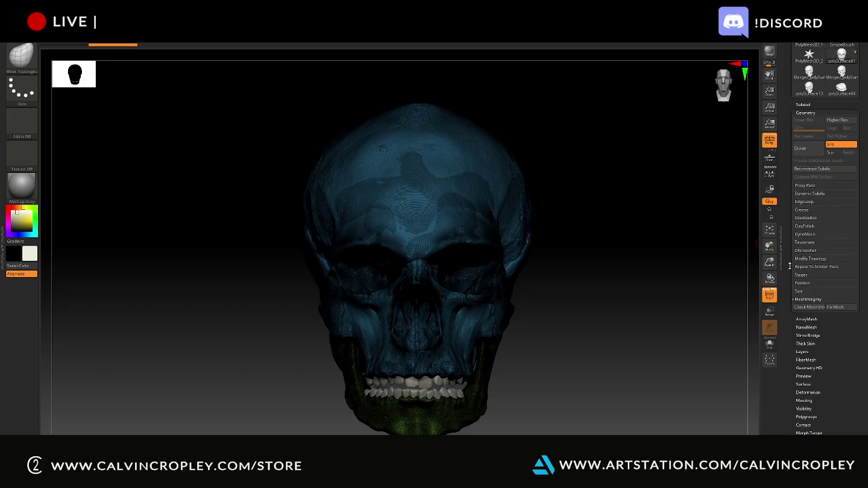
pyautogui.click(814, 250)
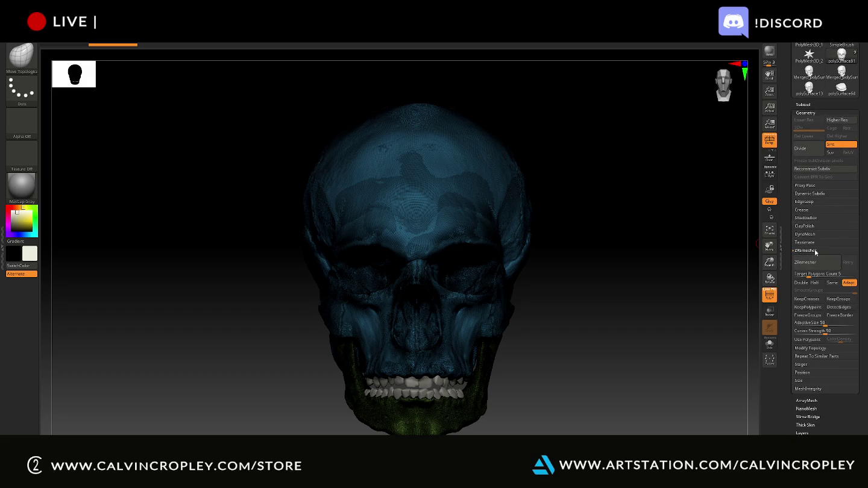
pyautogui.moveTo(814, 276); pyautogui.dragTo(832, 277)
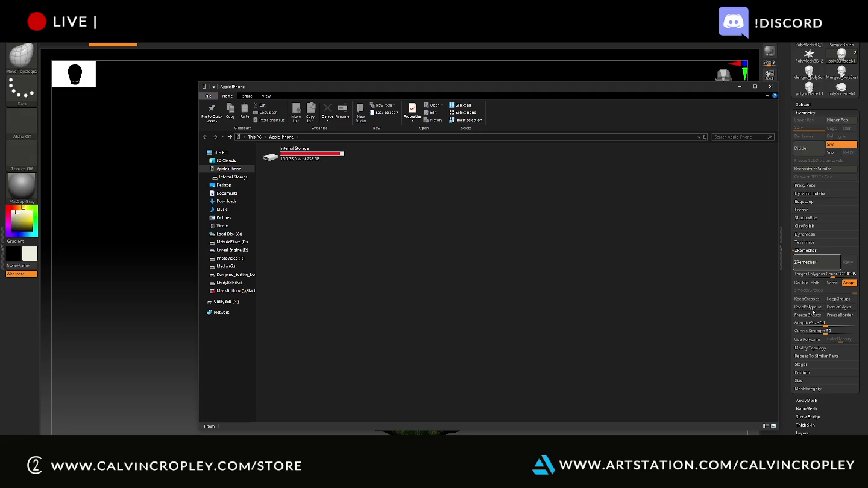
# Step: Close the Apple iPhone File Explorer window
pyautogui.click(771, 87)
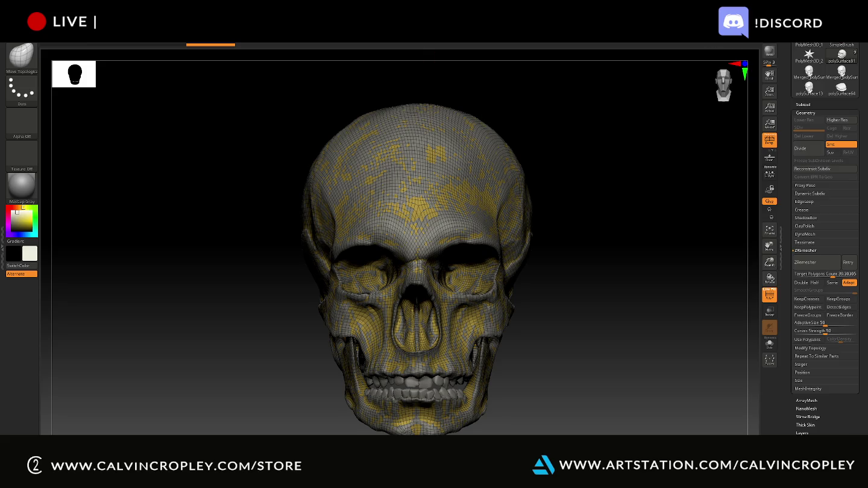
# Step: Toggle the remeshed skull's visibility and orbit to compare its topology with the original
pyautogui.press('super')
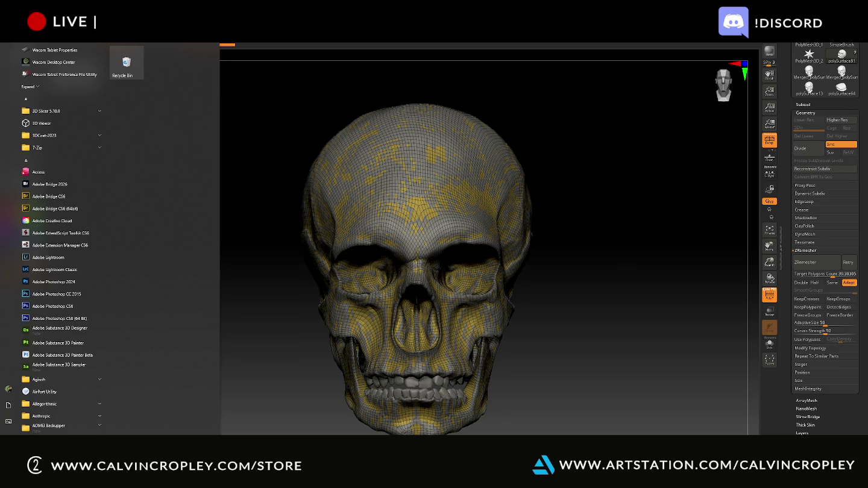
pyautogui.press('super')
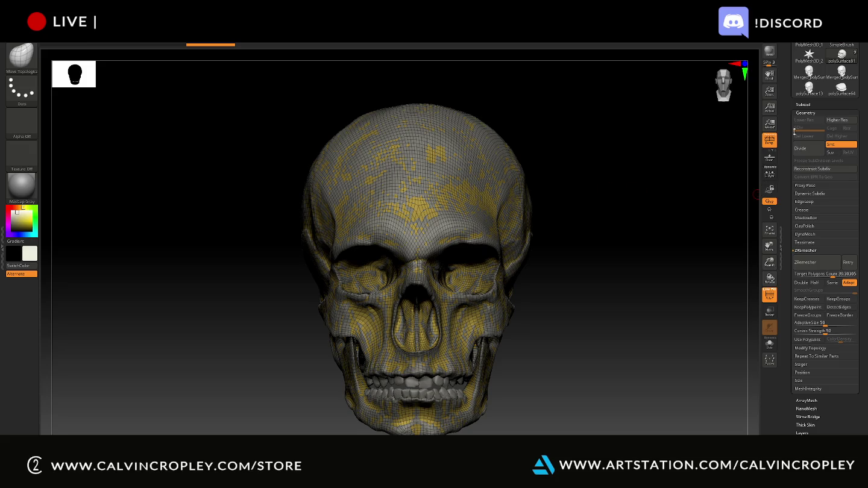
pyautogui.click(804, 104)
pyautogui.moveTo(827, 234)
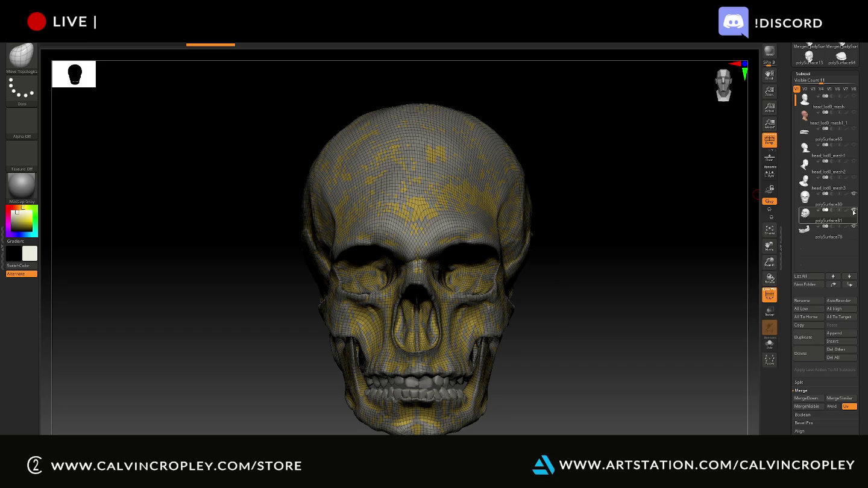
pyautogui.click(853, 210)
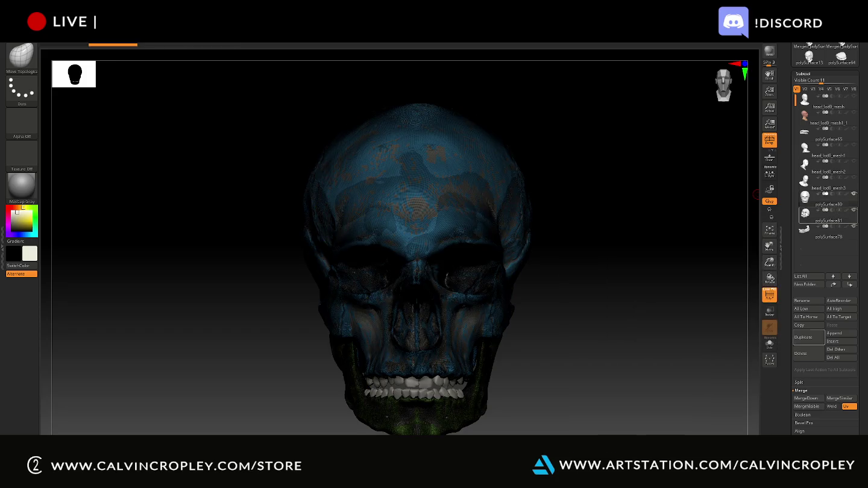
pyautogui.click(853, 194)
pyautogui.moveTo(827, 198)
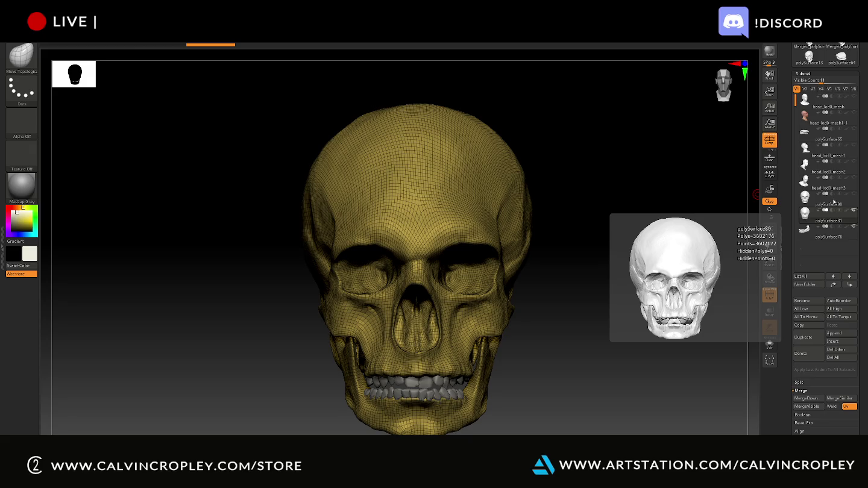
pyautogui.moveTo(651, 188)
pyautogui.mouseDown()
pyautogui.moveTo(613, 176)
pyautogui.moveTo(584, 184)
pyautogui.moveTo(653, 188)
pyautogui.mouseUp()
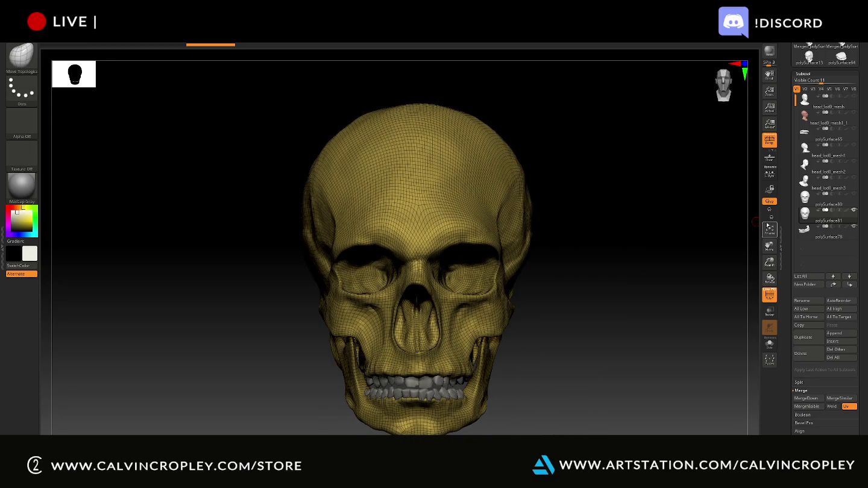
# Step: Merge the teeth subtool into the remeshed polySurface81 skull with MergeDown
pyautogui.click(806, 237)
pyautogui.click(807, 223)
pyautogui.click(806, 238)
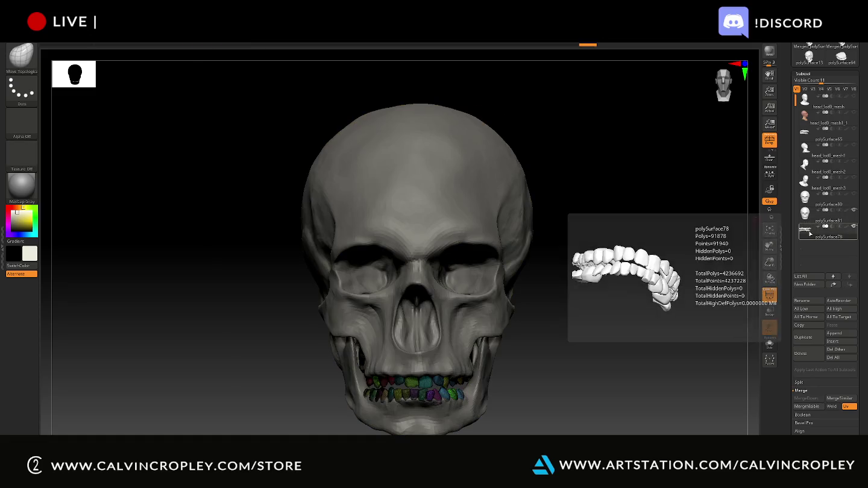
pyautogui.click(806, 215)
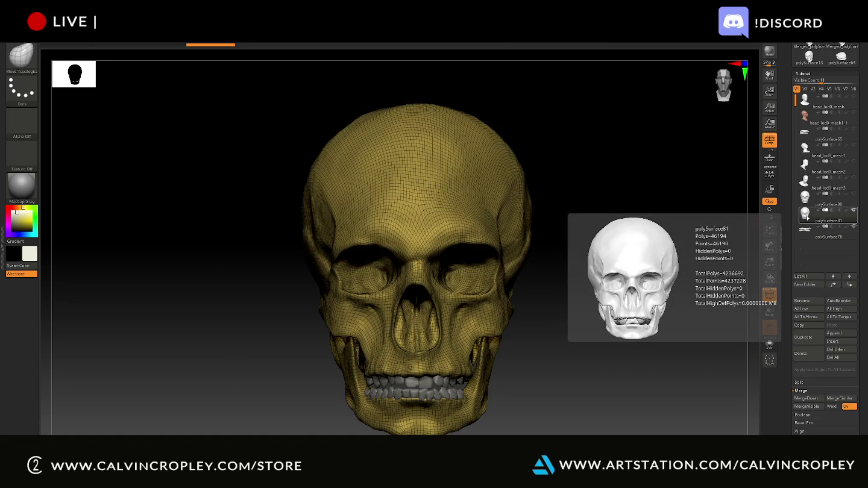
pyautogui.click(806, 399)
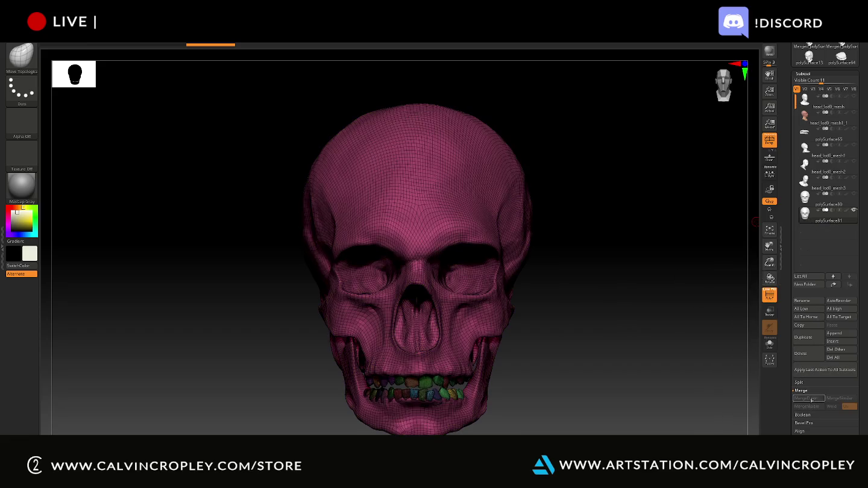
pyautogui.scroll(4, 822, 68)
pyautogui.scroll(1, 822, 68)
# Step: Cancel the export, undo the teeth merge, then redo it from Undo History
pyautogui.click(832, 56)
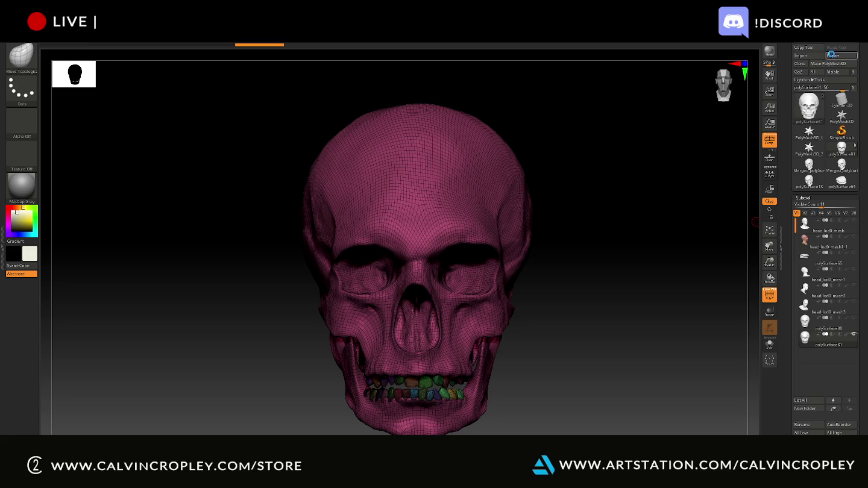
pyautogui.press('Escape')
pyautogui.hotkey('ctrl', 'z')
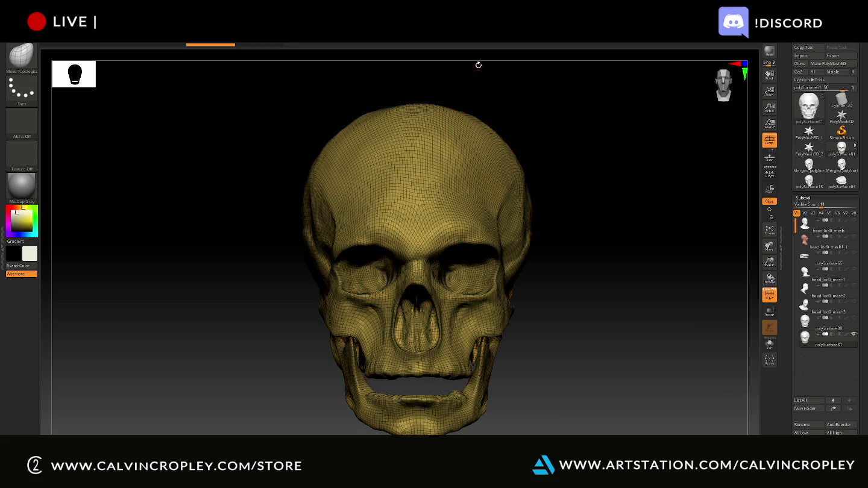
pyautogui.moveTo(235, 46); pyautogui.dragTo(264, 47)
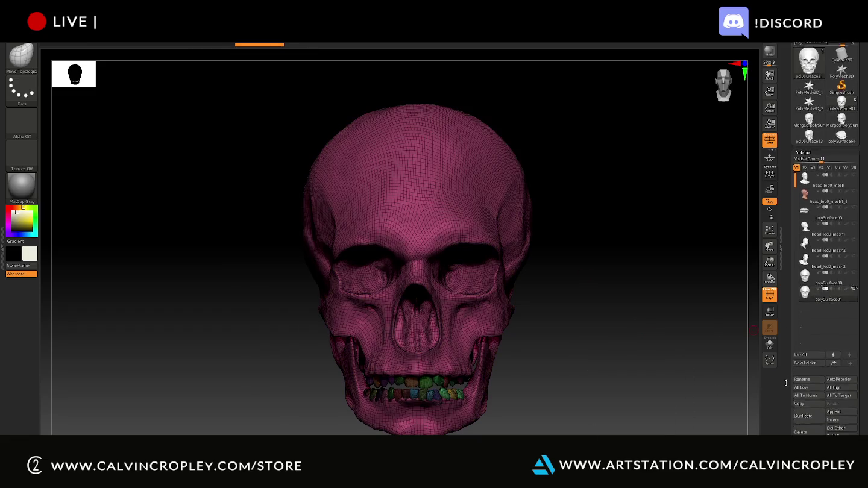
pyautogui.moveTo(788, 420); pyautogui.dragTo(787, 360)
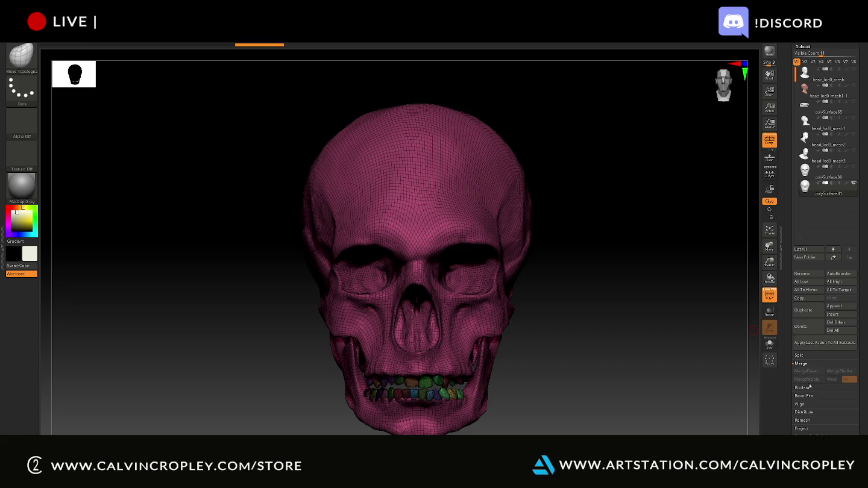
# Step: Run Split To Parts on the merged skull and make all resulting subtools visible
pyautogui.click(800, 356)
pyautogui.click(808, 380)
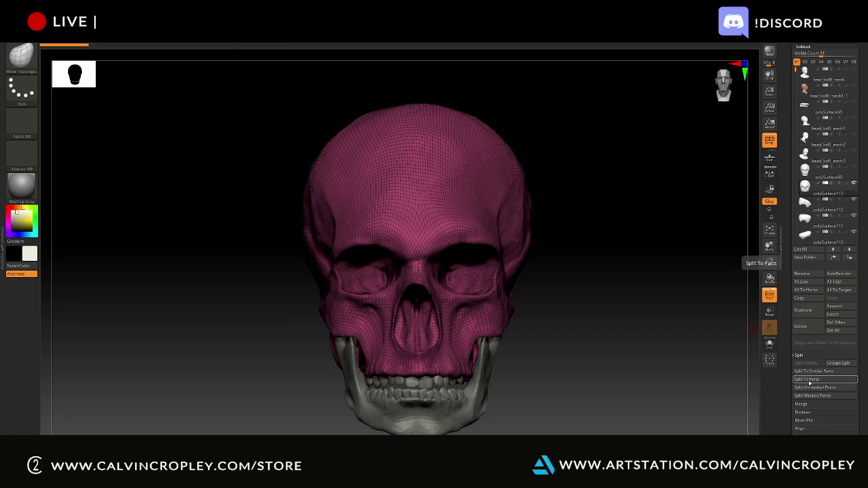
pyautogui.moveTo(811, 210)
pyautogui.click(809, 212)
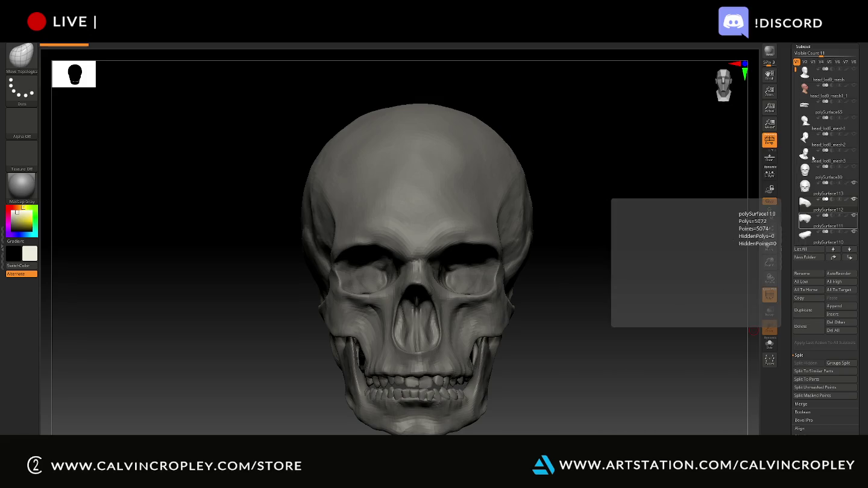
pyautogui.click(822, 61)
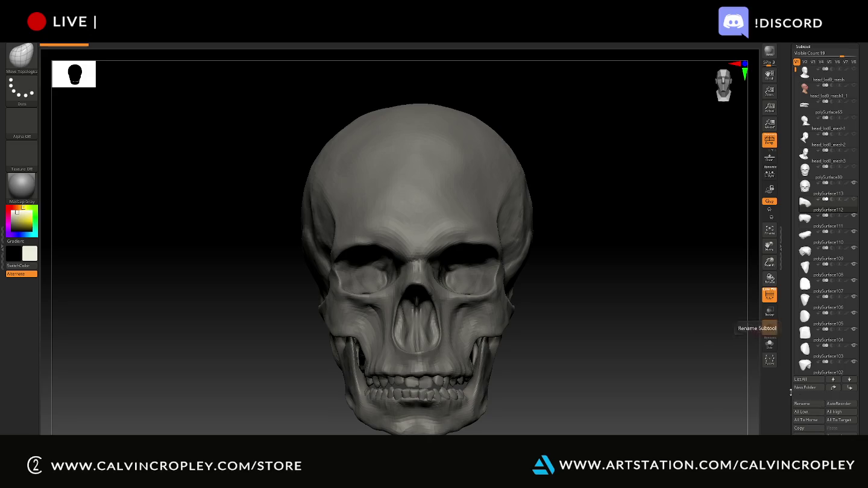
pyautogui.moveTo(788, 389); pyautogui.dragTo(789, 361)
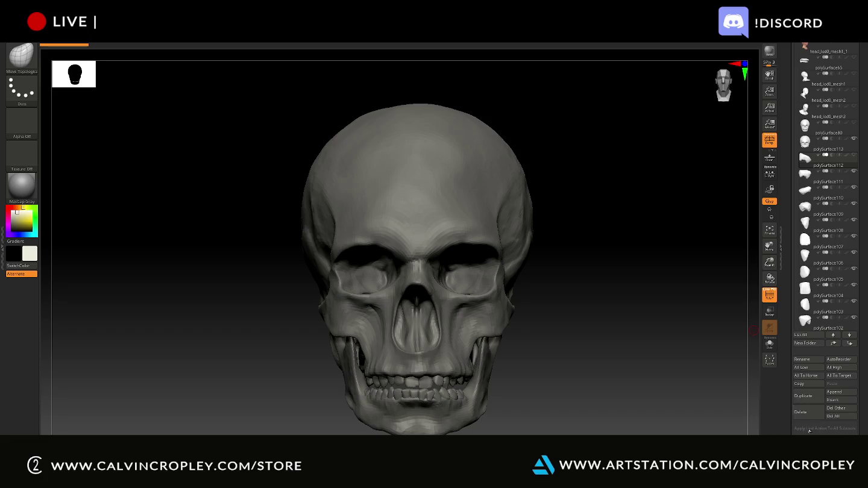
# Step: MergeDown the split parts repeatedly from polySurface112 down to polySurface81
pyautogui.scroll(-3, 799, 404)
pyautogui.scroll(-1, 801, 413)
pyautogui.click(806, 385)
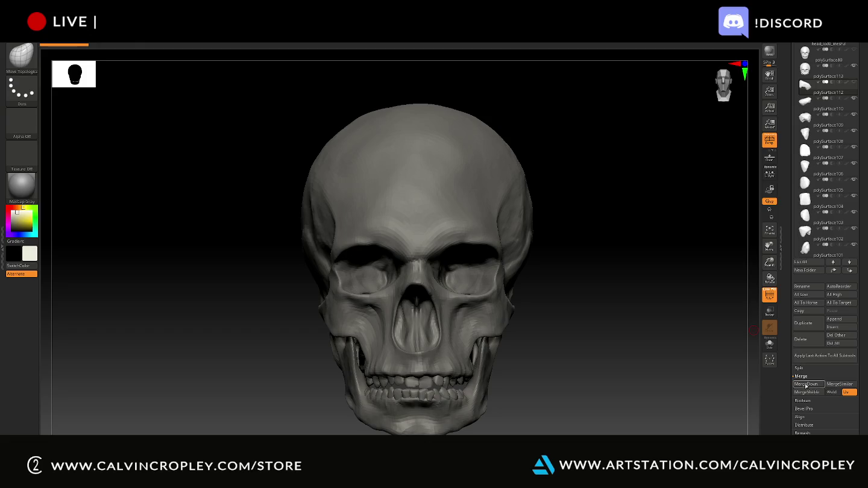
pyautogui.click(806, 385)
pyautogui.click(806, 385)
pyautogui.click(806, 385)
pyautogui.click(806, 384)
pyautogui.click(806, 385)
pyautogui.click(806, 385)
pyautogui.click(806, 385)
pyautogui.click(807, 384)
pyautogui.click(807, 385)
pyautogui.click(807, 385)
pyautogui.click(806, 385)
pyautogui.click(806, 385)
pyautogui.click(807, 384)
pyautogui.click(806, 384)
pyautogui.click(806, 384)
pyautogui.click(807, 384)
pyautogui.click(806, 385)
pyautogui.click(806, 385)
pyautogui.click(806, 385)
pyautogui.click(806, 384)
pyautogui.click(806, 385)
pyautogui.click(806, 385)
# Step: Move polySurface81 directly below the skull subtool and merge it into the skull
pyautogui.moveTo(806, 101); pyautogui.dragTo(814, 84)
pyautogui.moveTo(827, 87)
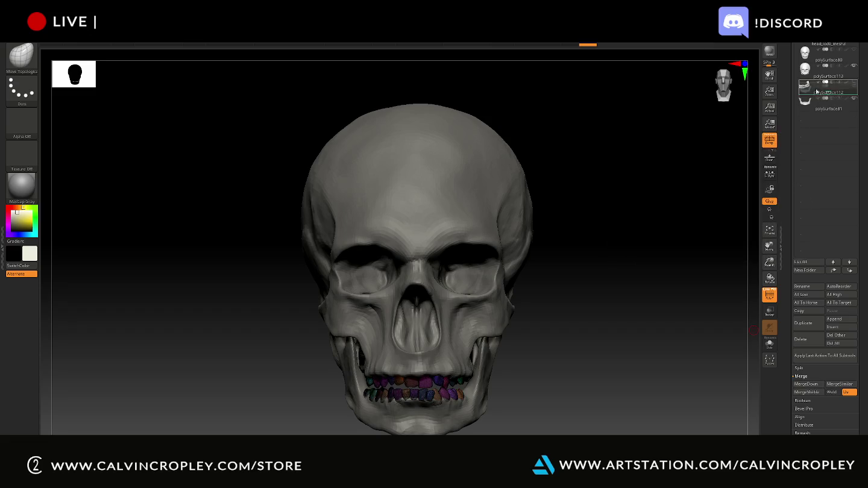
pyautogui.click(811, 71)
pyautogui.click(808, 385)
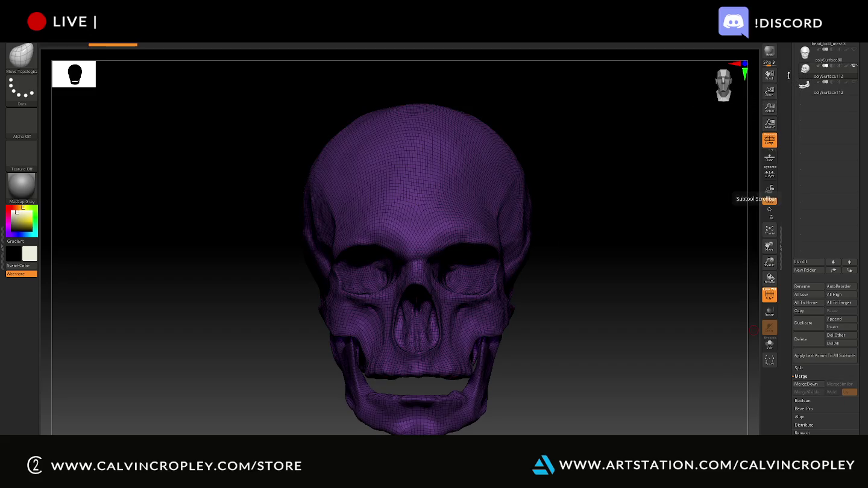
pyautogui.click(429, 37)
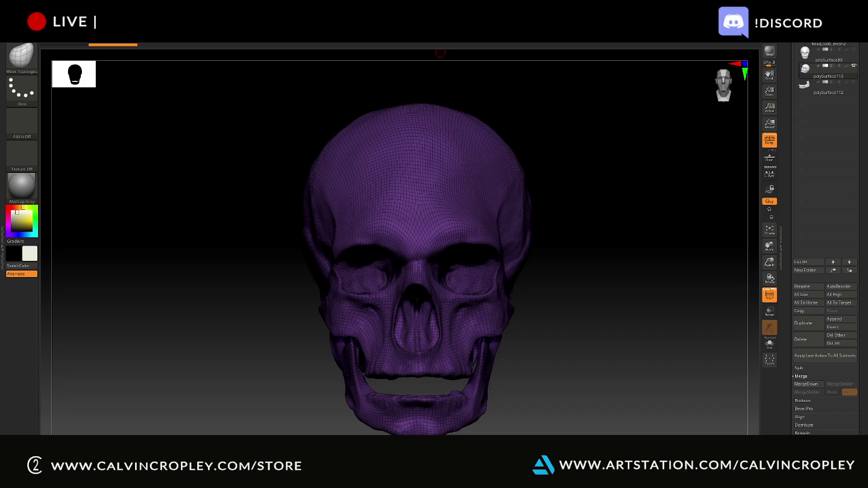
pyautogui.click(440, 48)
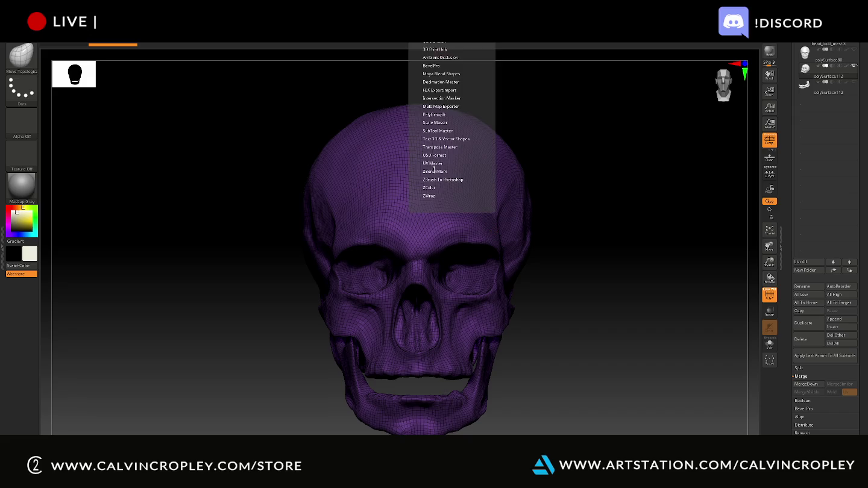
# Step: Run UV Master Unwrap on the combined skull subtool and wait for completion
pyautogui.click(435, 163)
pyautogui.click(431, 181)
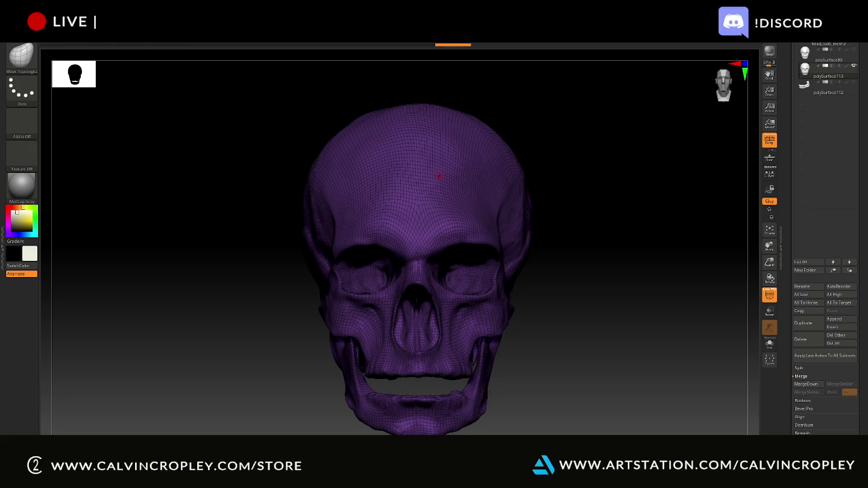
pyautogui.scroll(3, 796, 150)
pyautogui.scroll(3, 795, 149)
# Step: Export the current skull subtool as the low mesh file, then select the polySurface112 subtool
pyautogui.click(847, 55)
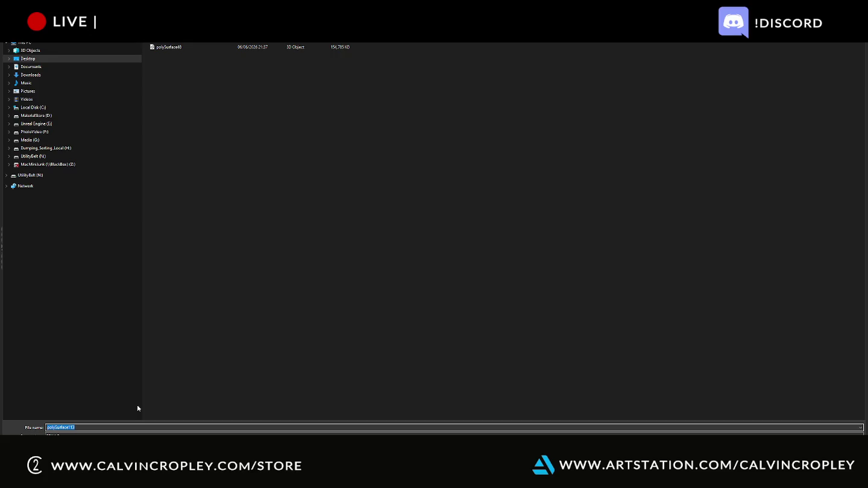
pyautogui.write('low1')
pyautogui.press('Return')
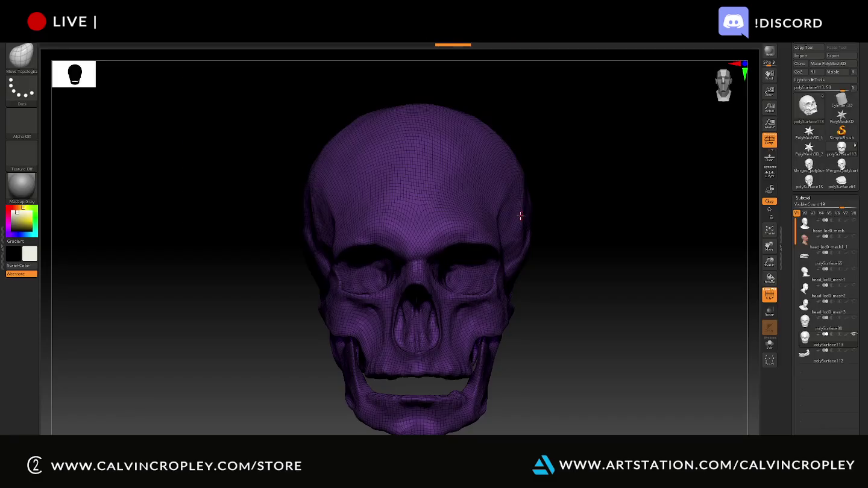
pyautogui.click(811, 356)
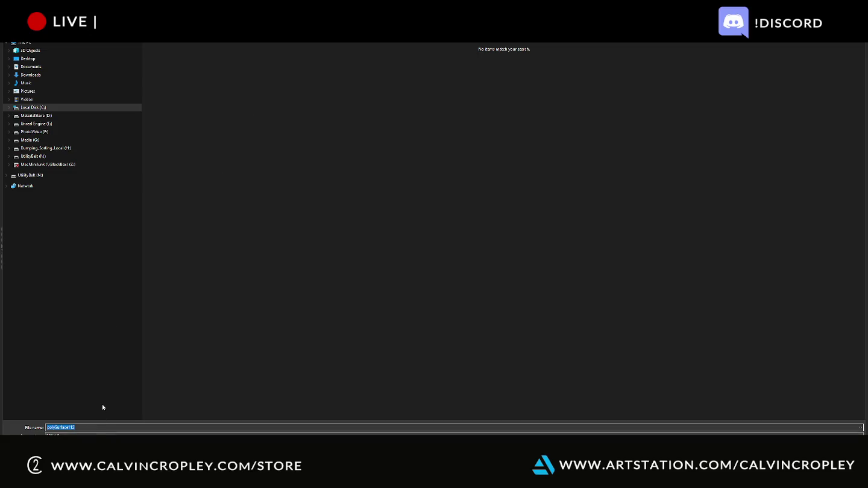
# Step: Save the polySurface112 export as low2, then bring the empty Maya scene forward
pyautogui.write('low2')
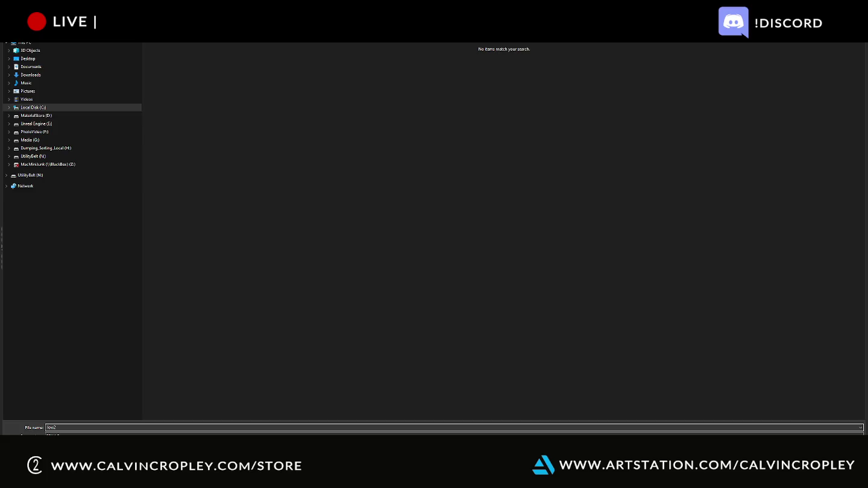
pyautogui.press('Return')
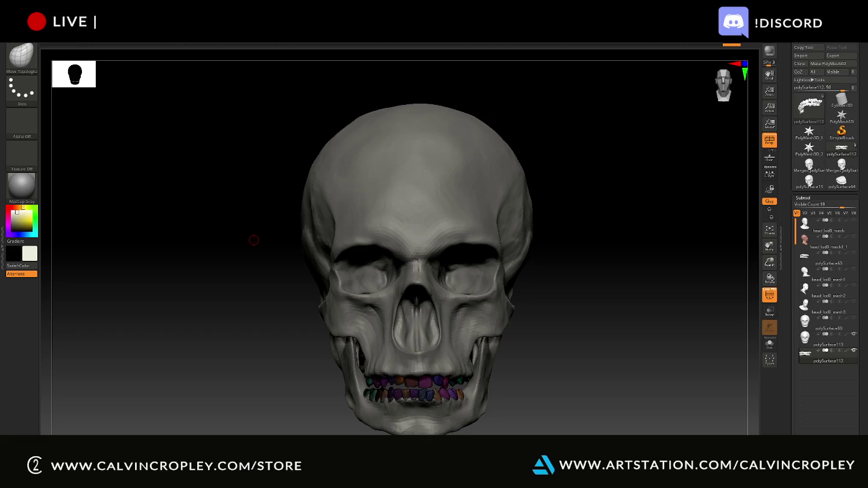
pyautogui.hotkey('alt', 'Tab')
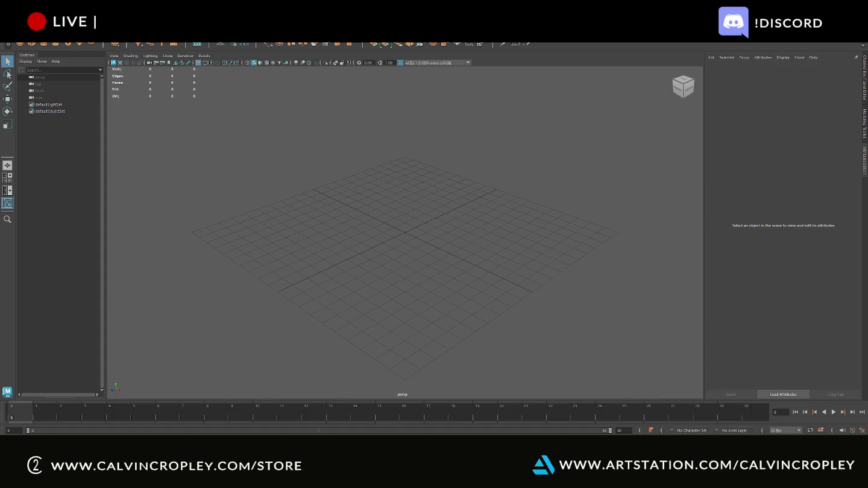
# Step: Browse Maya's import dialog to the Desktop TextureSubstanceSkullWork\NewSkull folder
pyautogui.click(18, 36)
pyautogui.click(48, 91)
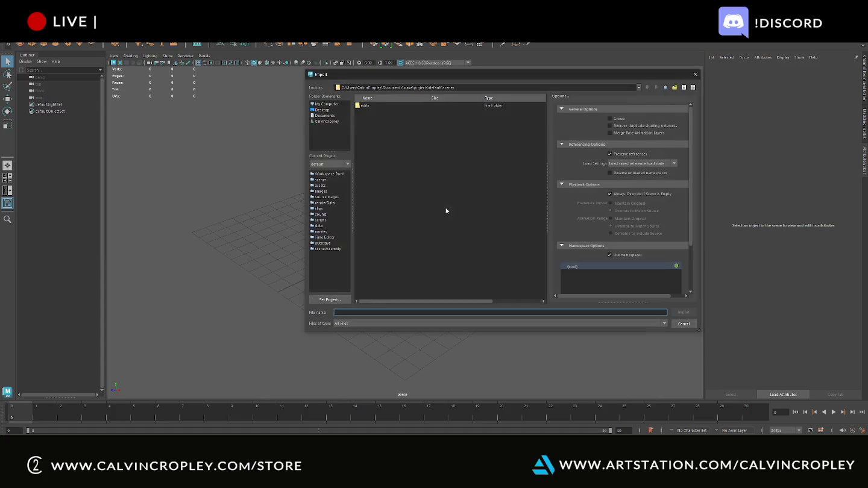
pyautogui.click(323, 110)
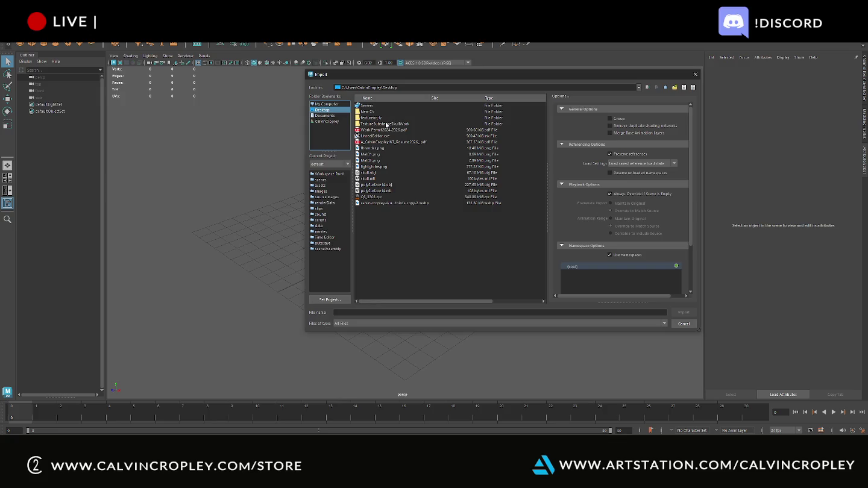
pyautogui.doubleClick(395, 125)
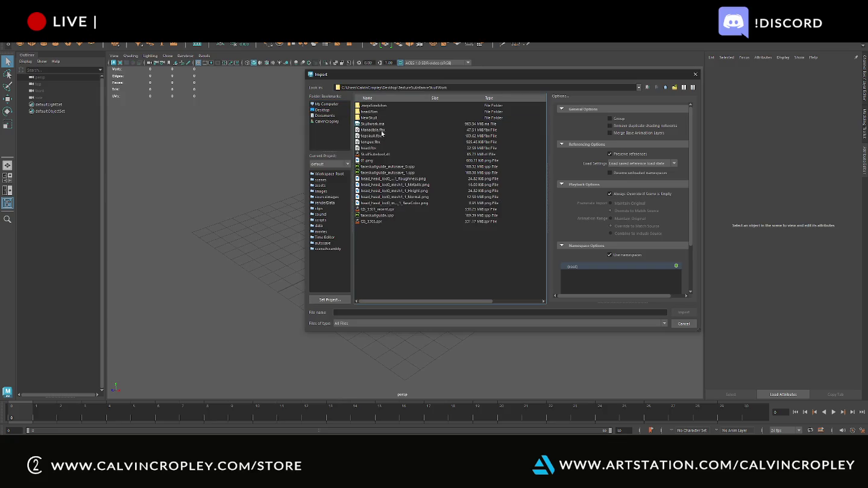
pyautogui.doubleClick(375, 118)
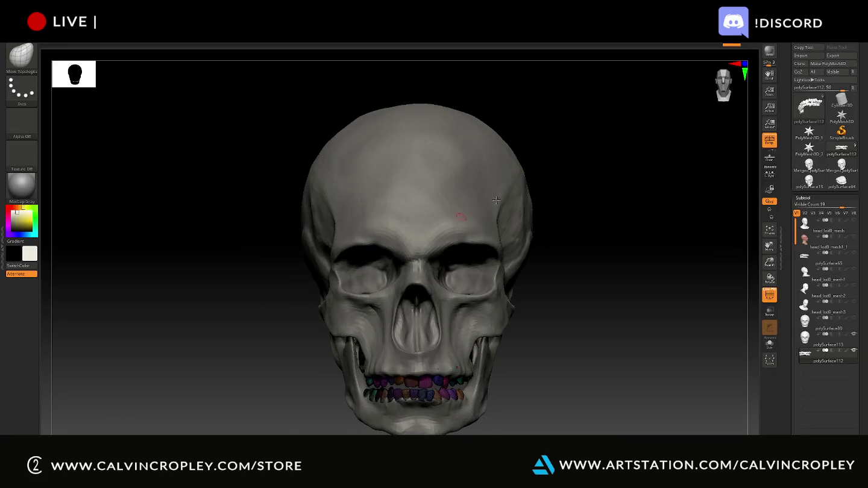
# Step: Move the low2 file into NewSkull and import the large polySurface FBX
pyautogui.click(838, 55)
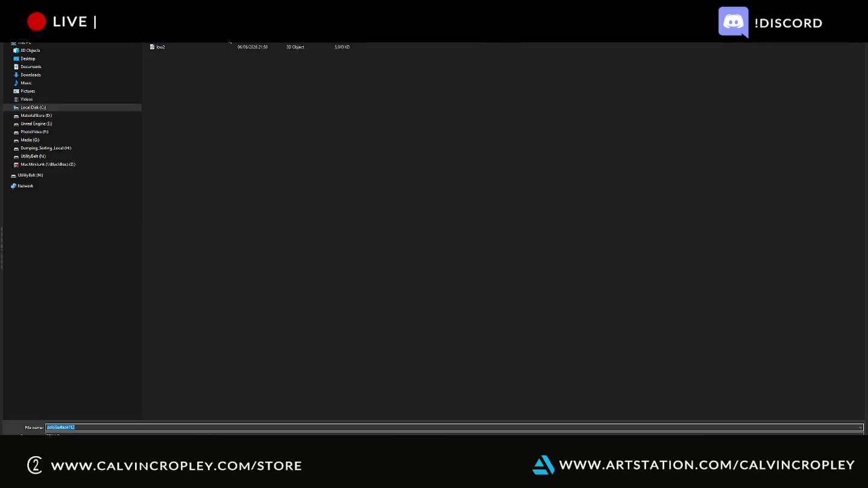
pyautogui.click(194, 47)
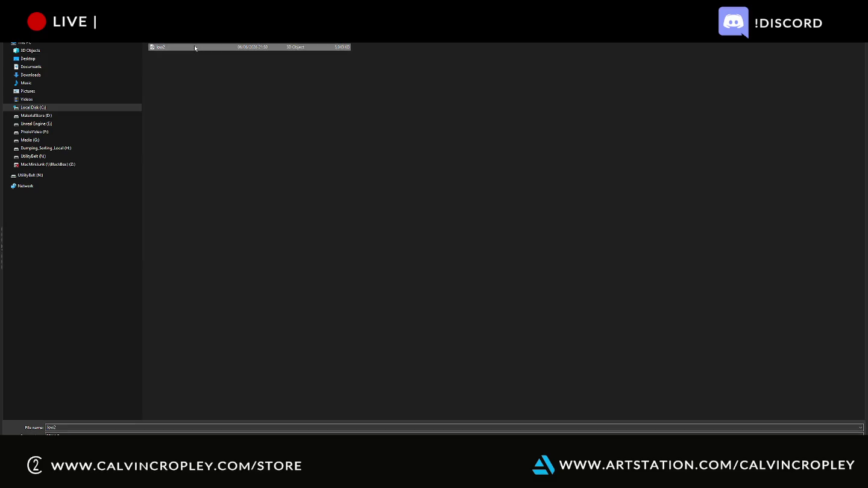
pyautogui.click(52, 57)
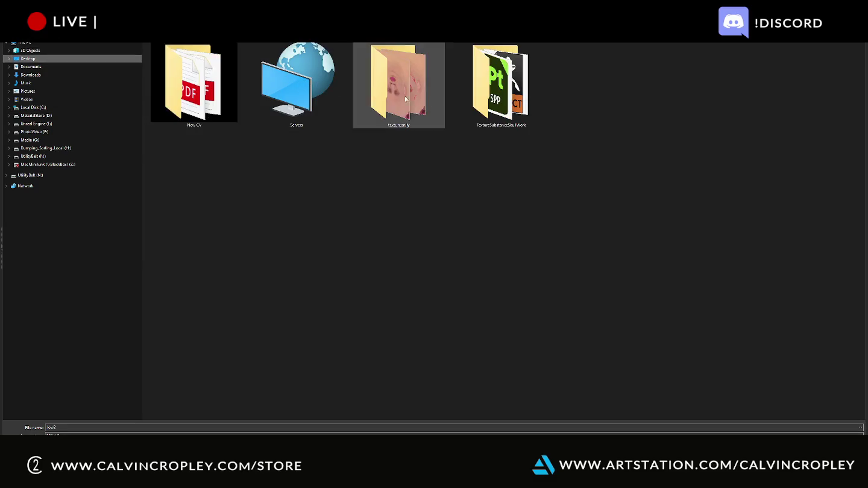
pyautogui.doubleClick(498, 91)
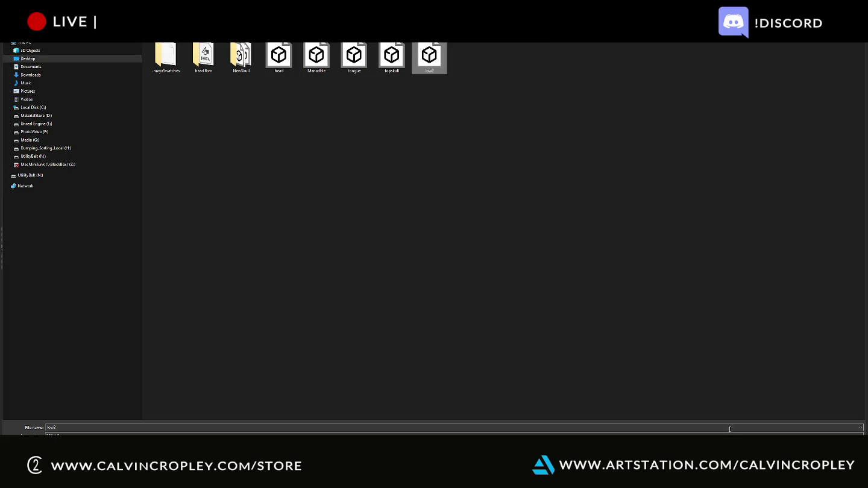
pyautogui.moveTo(440, 66); pyautogui.dragTo(241, 57)
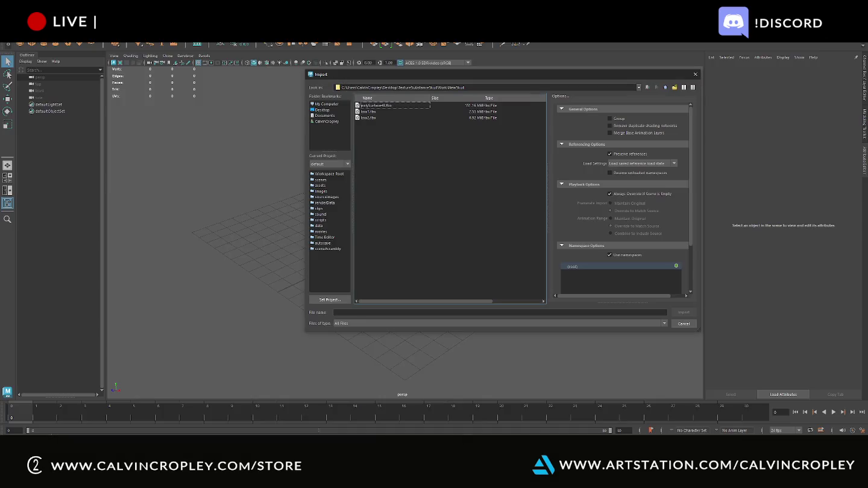
pyautogui.doubleClick(383, 105)
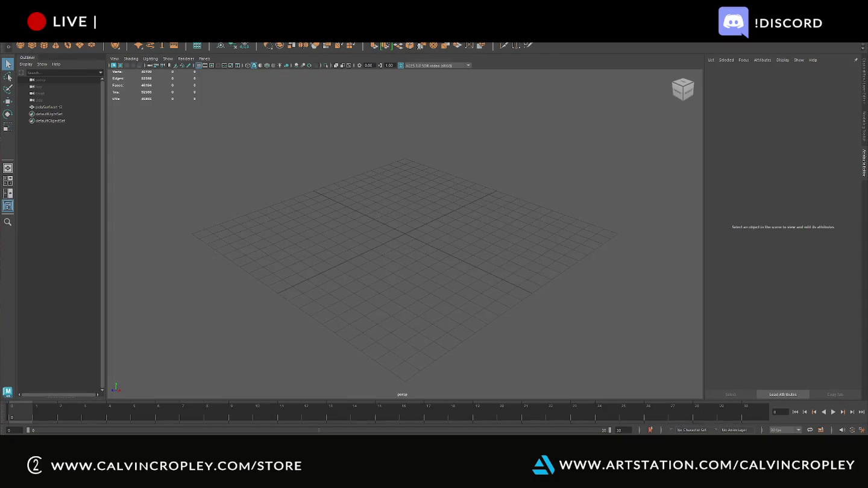
# Step: Import the low1 and low2 meshes from NewSkull into the Maya scene
pyautogui.hotkey('alt', 'f')
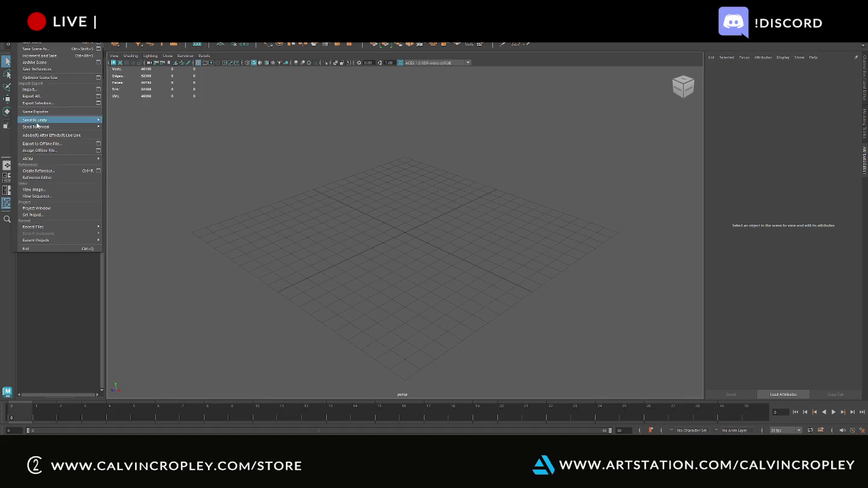
pyautogui.click(31, 89)
pyautogui.doubleClick(369, 112)
pyautogui.hotkey('alt', 'f')
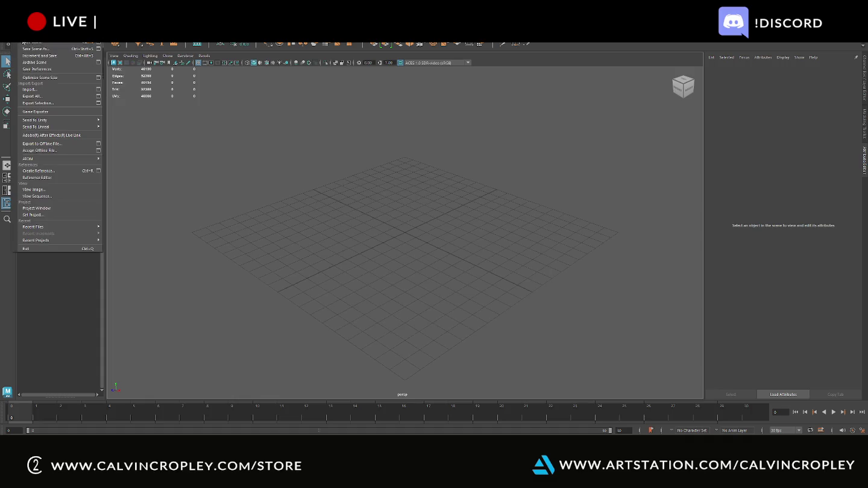
pyautogui.click(30, 88)
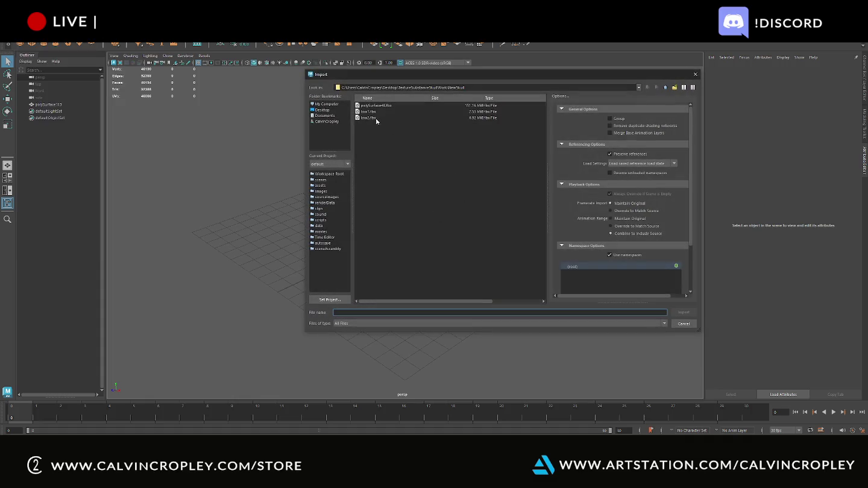
pyautogui.doubleClick(376, 118)
# Step: Frame the skulls, select polySurface112 and polySurface113, and orbit to inspect their overlap
pyautogui.keyDown('alt'); pyautogui.moveTo(541, 193); pyautogui.dragTo(485, 286, button='right'); pyautogui.keyUp('alt')
pyautogui.press('f')
pyautogui.keyDown('alt'); pyautogui.moveTo(483, 273); pyautogui.dragTo(562, 227); pyautogui.keyUp('alt')
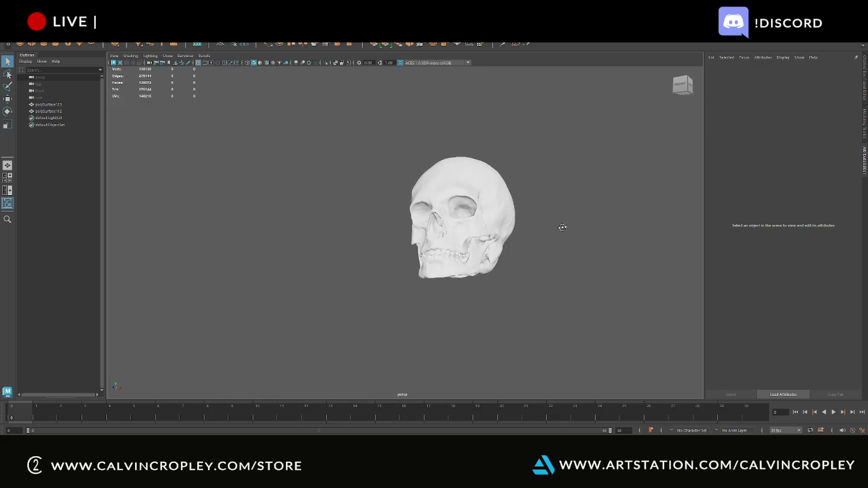
pyautogui.click(464, 181)
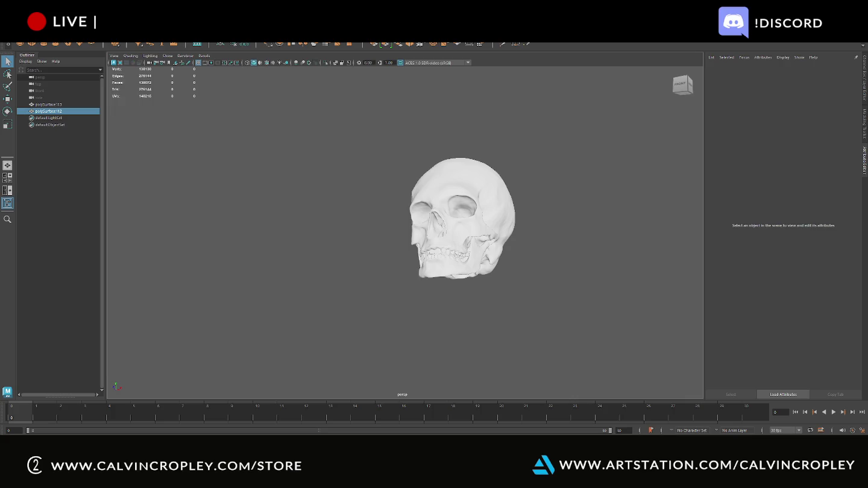
pyautogui.click(289, 90)
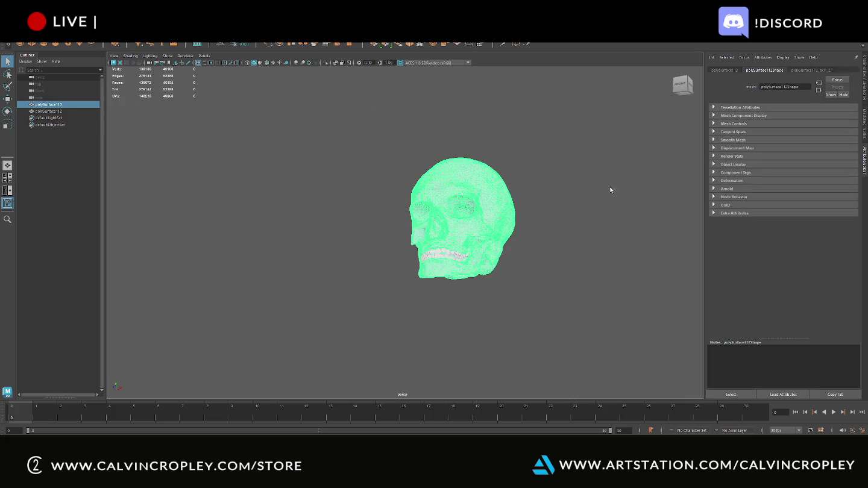
pyautogui.keyDown('alt'); pyautogui.moveTo(625, 185); pyautogui.dragTo(609, 187); pyautogui.keyUp('alt')
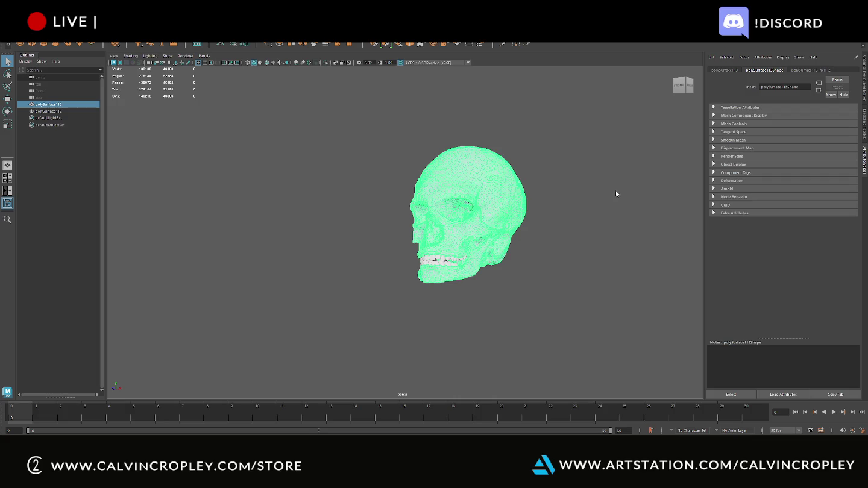
pyautogui.keyDown('alt'); pyautogui.moveTo(551, 161); pyautogui.dragTo(589, 160, button='right'); pyautogui.keyUp('alt')
pyautogui.moveTo(589, 160)
pyautogui.keyDown('alt'); pyautogui.mouseDown()
pyautogui.moveTo(541, 151)
pyautogui.moveTo(462, 184)
pyautogui.moveTo(403, 179)
pyautogui.moveTo(452, 193)
pyautogui.mouseUp(); pyautogui.keyUp('alt')
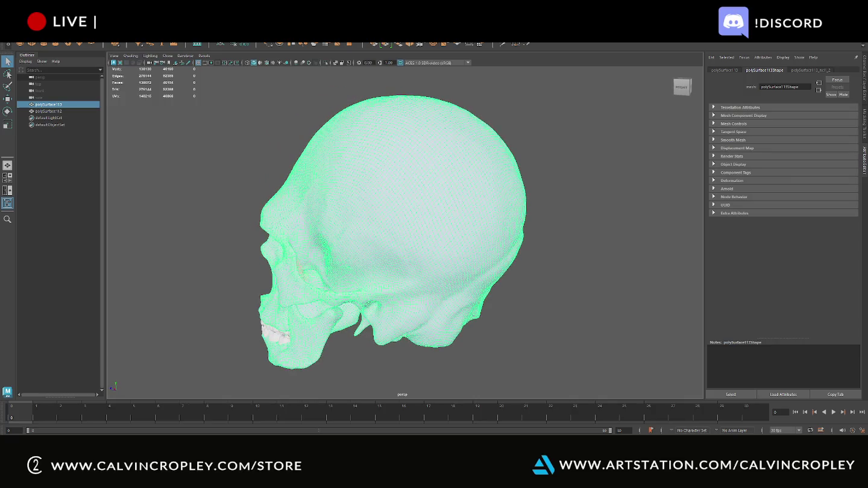
pyautogui.moveTo(544, 189)
pyautogui.keyDown('alt'); pyautogui.mouseDown()
pyautogui.moveTo(645, 178)
pyautogui.moveTo(610, 149)
pyautogui.moveTo(598, 163)
pyautogui.mouseUp(); pyautogui.keyUp('alt')
pyautogui.hotkey('alt', 'Tab')
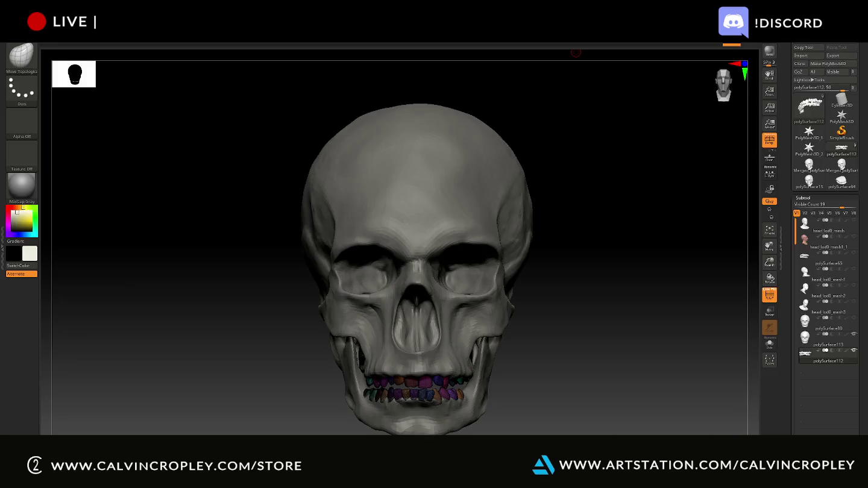
# Step: Unwrap the polySurface113 skull's UVs in UV Master with symmetry turned off
pyautogui.keyDown('alt'); pyautogui.click(437, 189); pyautogui.keyUp('alt')
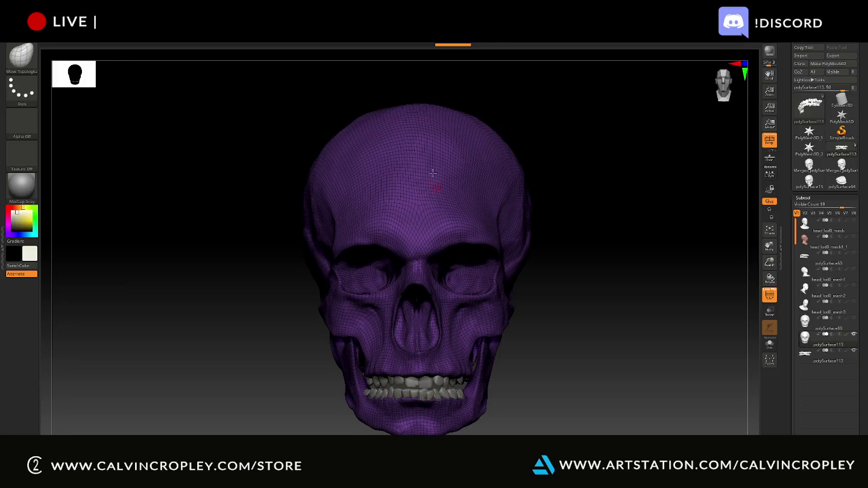
pyautogui.click(422, 42)
pyautogui.click(435, 196)
pyautogui.click(438, 187)
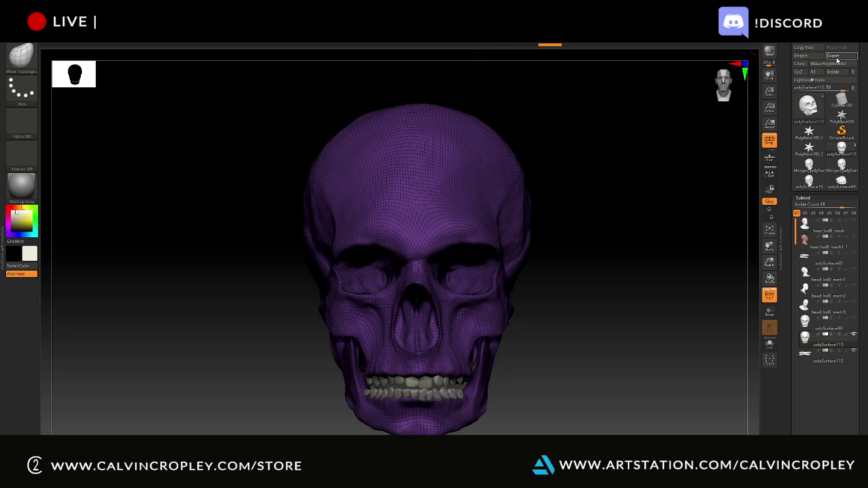
# Step: Start exporting polySurface113, then switch over to Substance 3D Painter
pyautogui.click(836, 56)
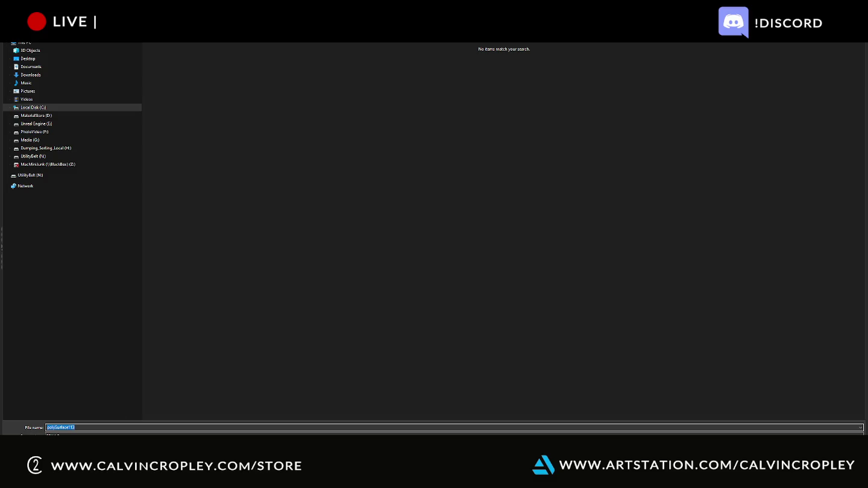
pyautogui.hotkey('alt', 'Tab')
pyautogui.press('Tab')
pyautogui.press('Tab')
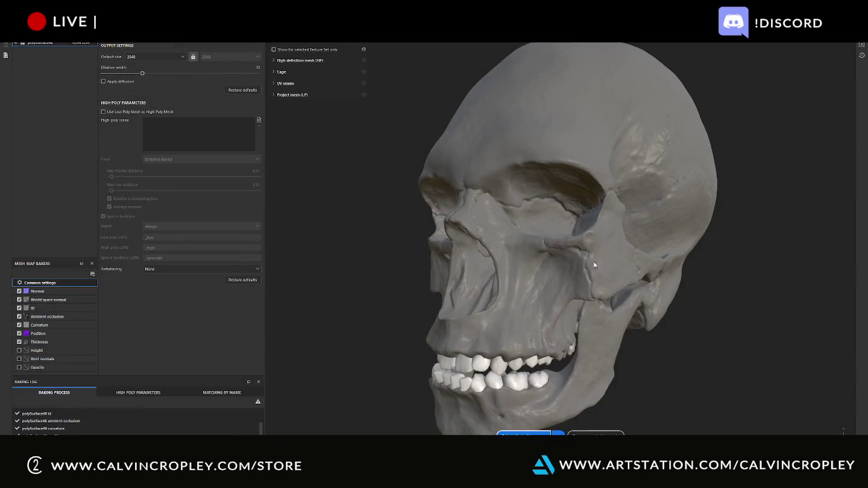
pyautogui.hotkey('alt', 'Tab')
pyautogui.press('Tab')
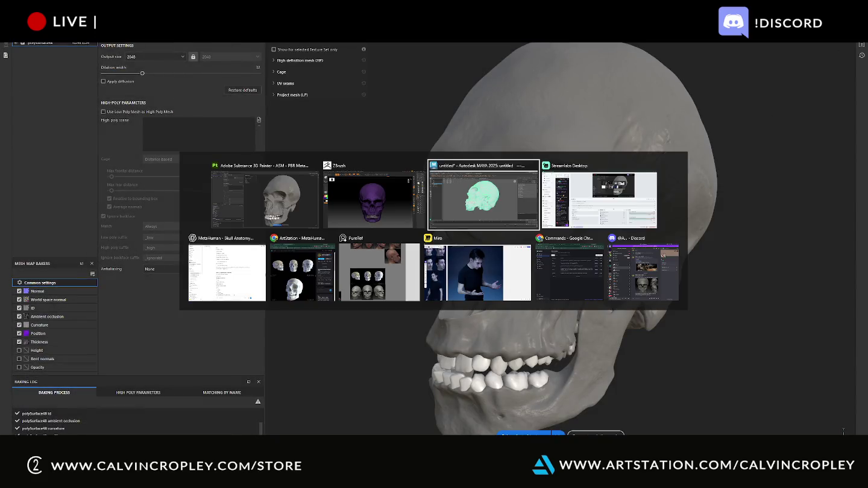